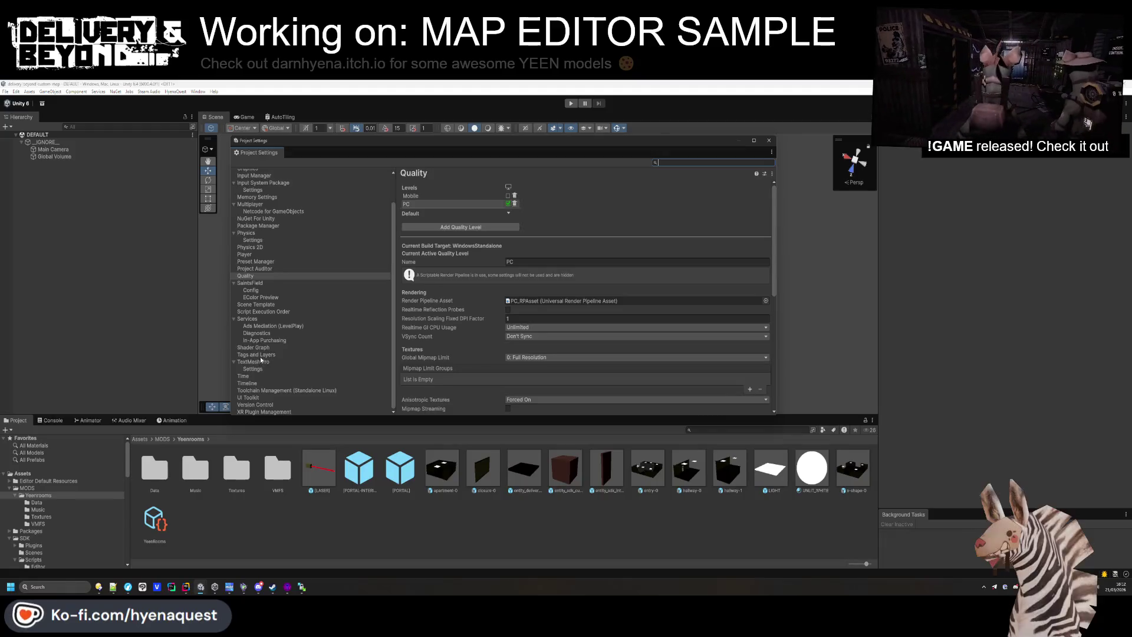
Browse the Shader Graph, Editor and Graphics project settings, reviewing the Graphics page.
left_click(263, 347)
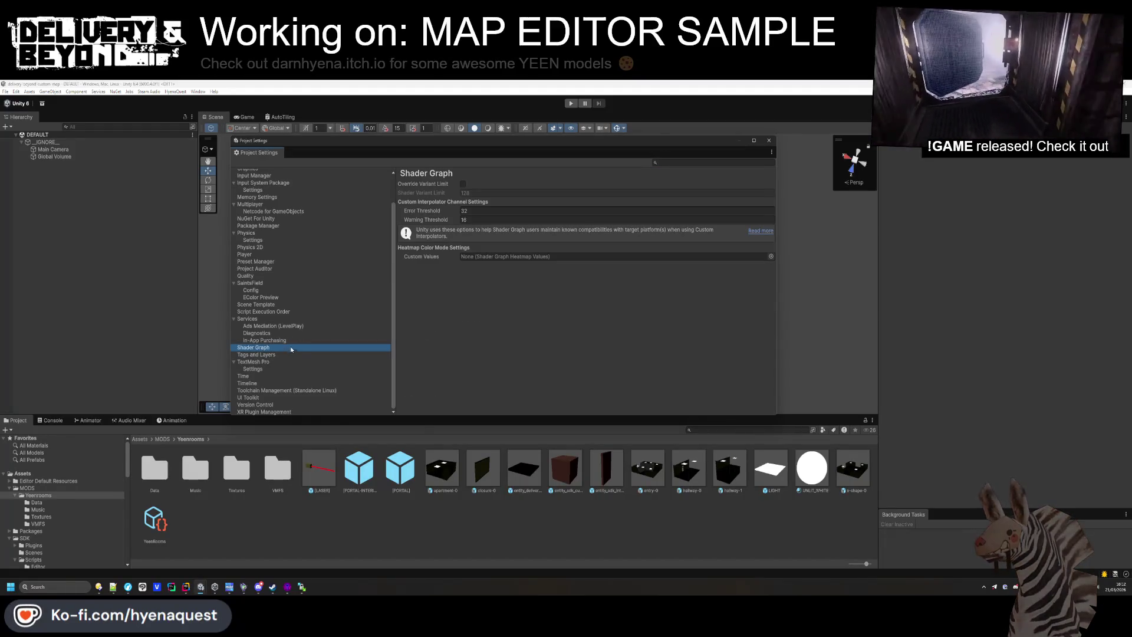
scroll(286, 361, "up", 3)
left_click(270, 194)
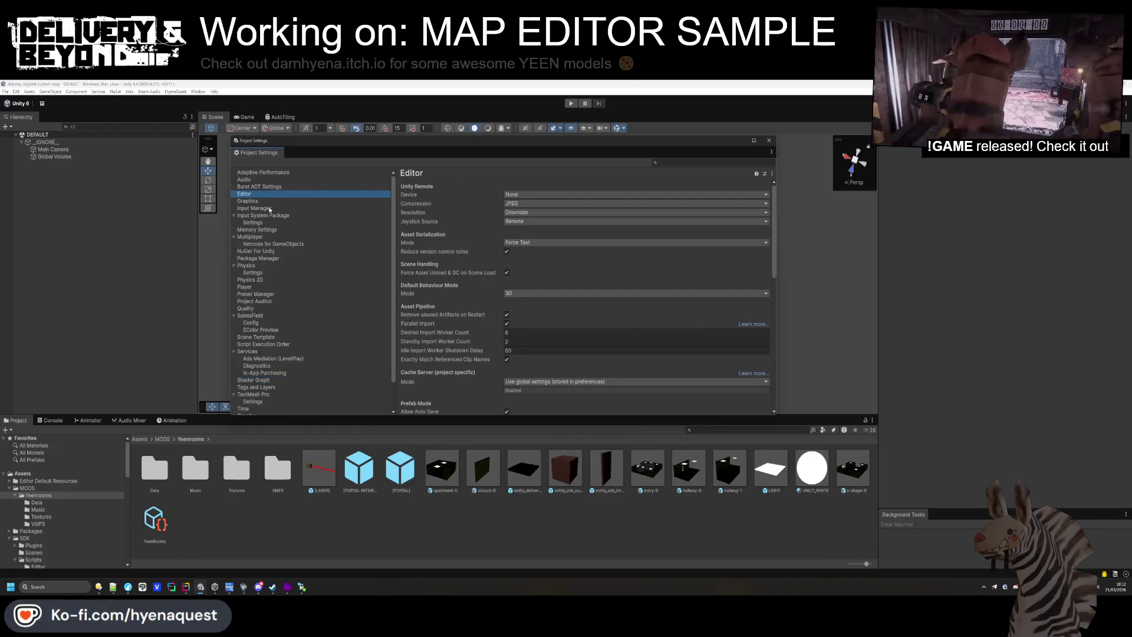
left_click(268, 201)
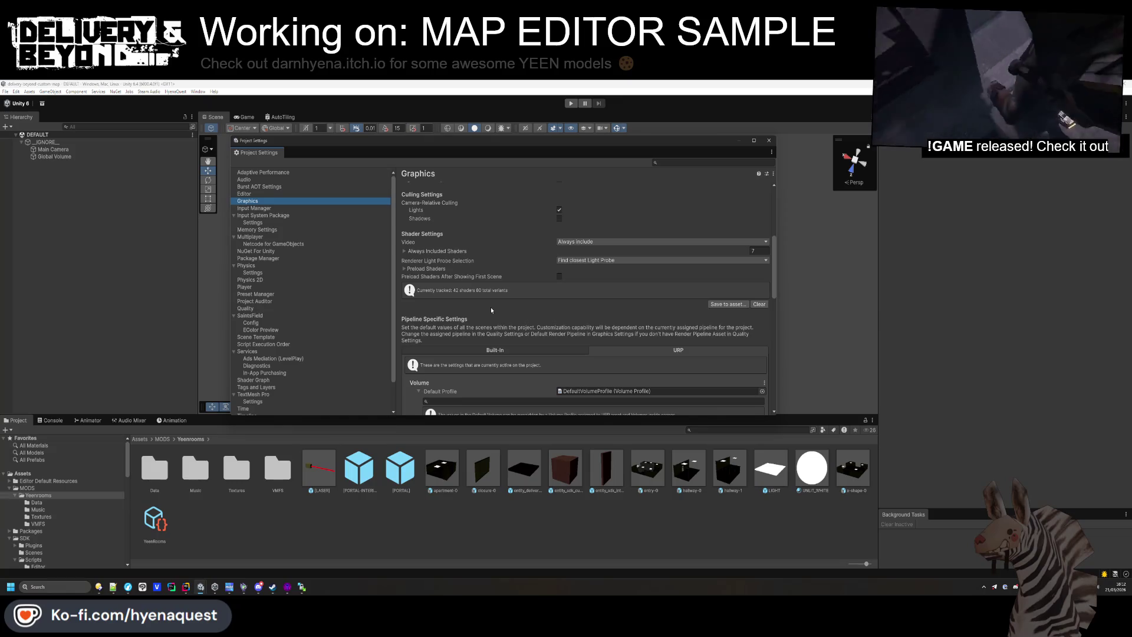
scroll(491, 310, "up", 2)
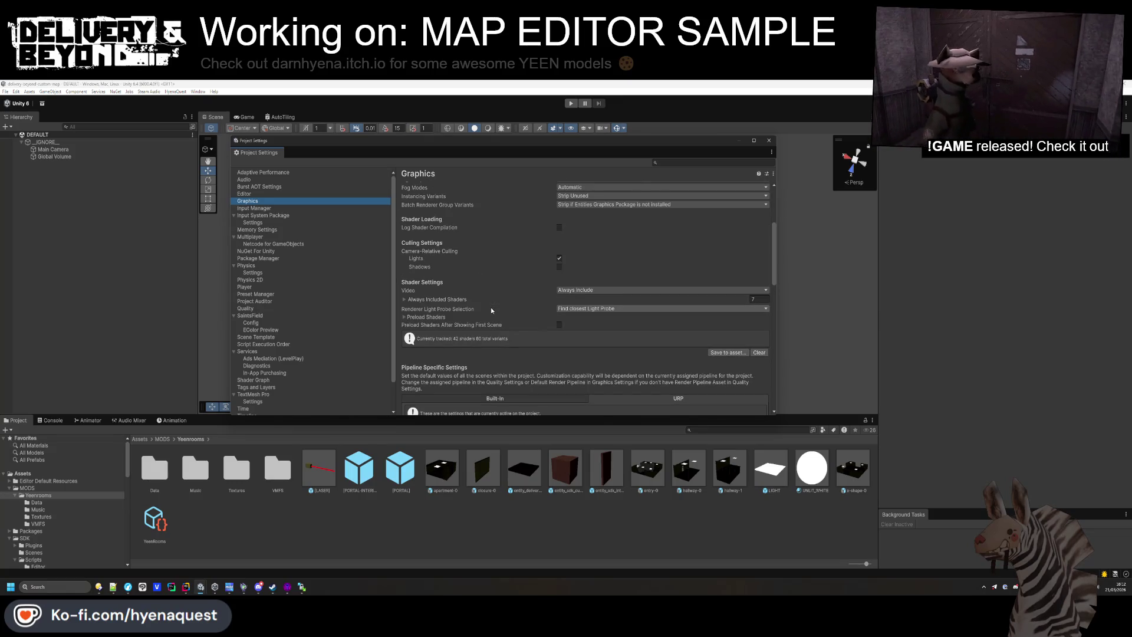
scroll(491, 308, "up", 2)
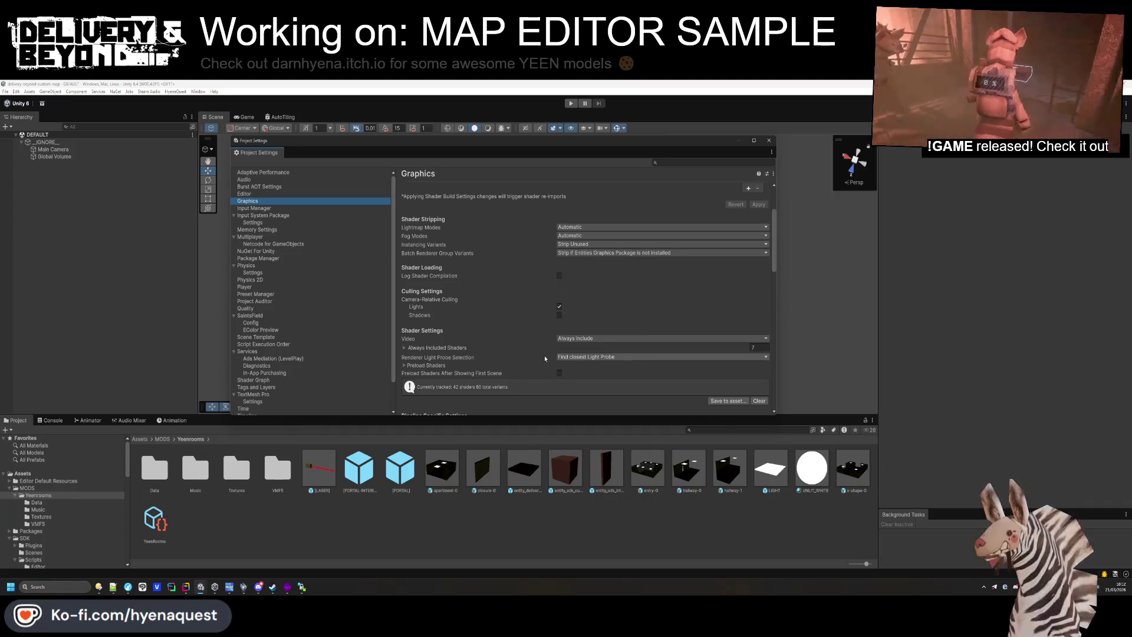
scroll(482, 361, "down", 2)
scroll(483, 362, "down", 20)
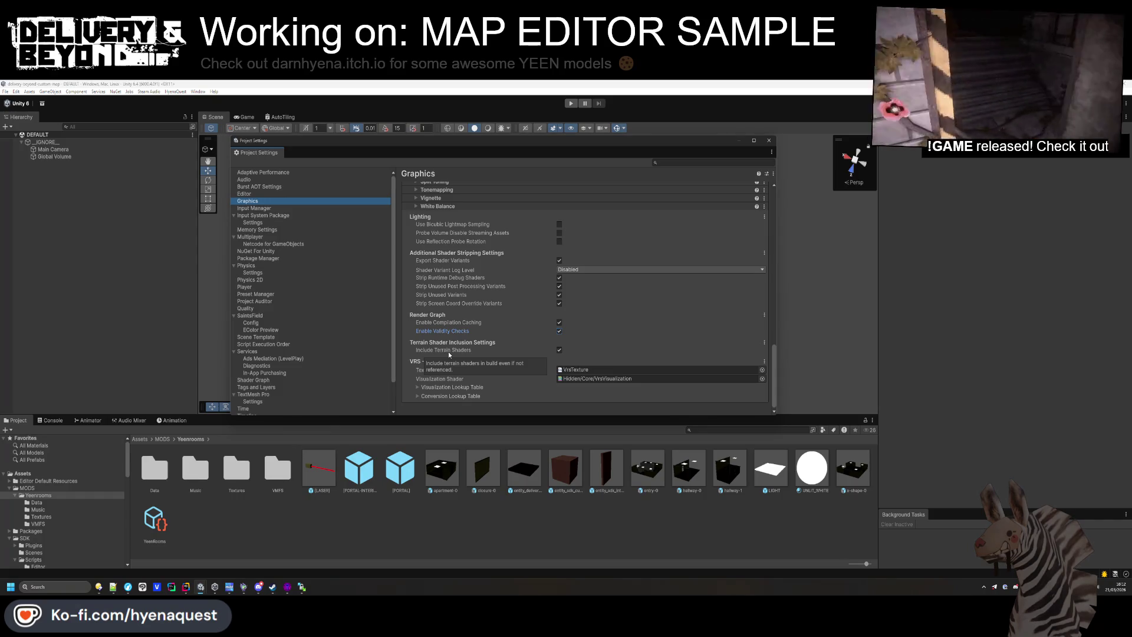
Turn Include Terrain Shaders off and back on, then move to the Editor settings page.
left_click(445, 350)
left_click(443, 351)
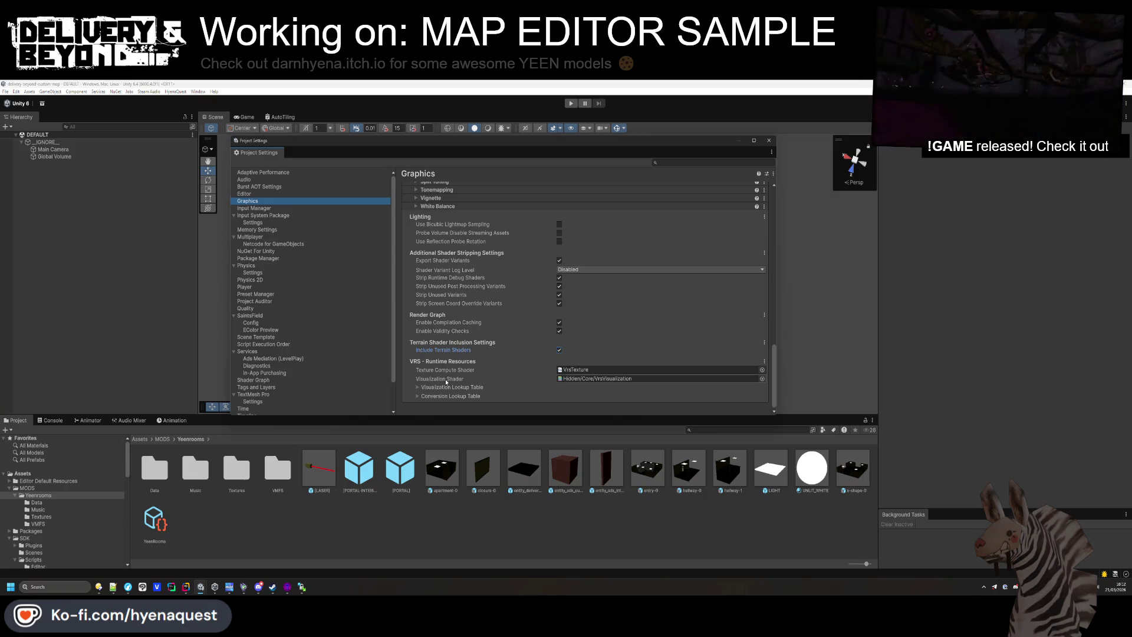
left_click(245, 194)
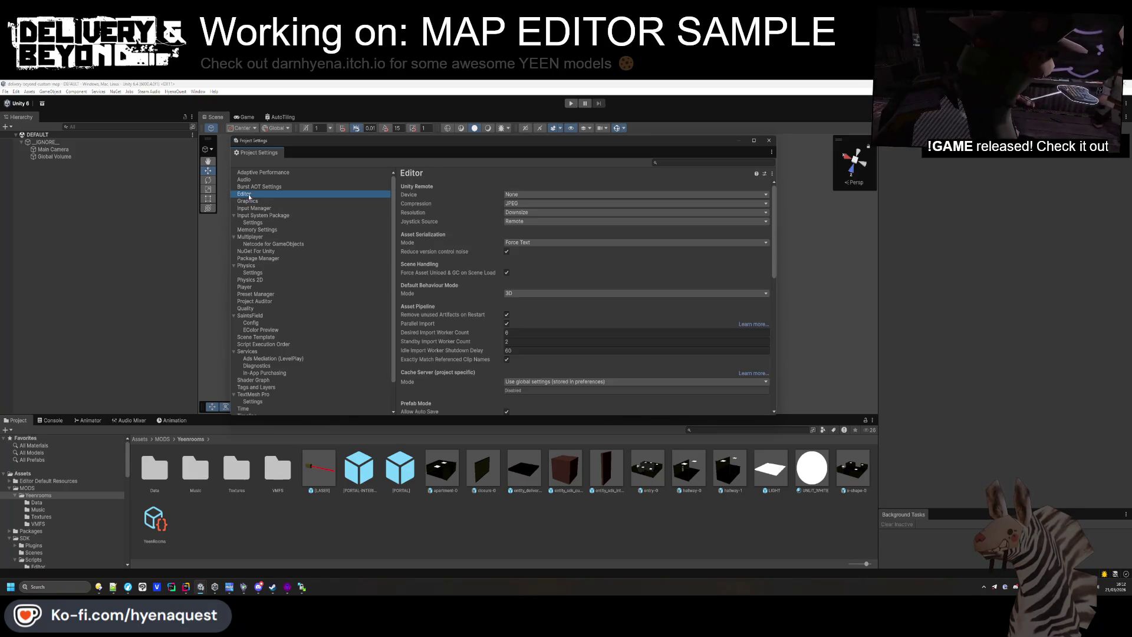
In Player settings, change Shader Precision Model from Platform Default to Unified.
left_click(250, 286)
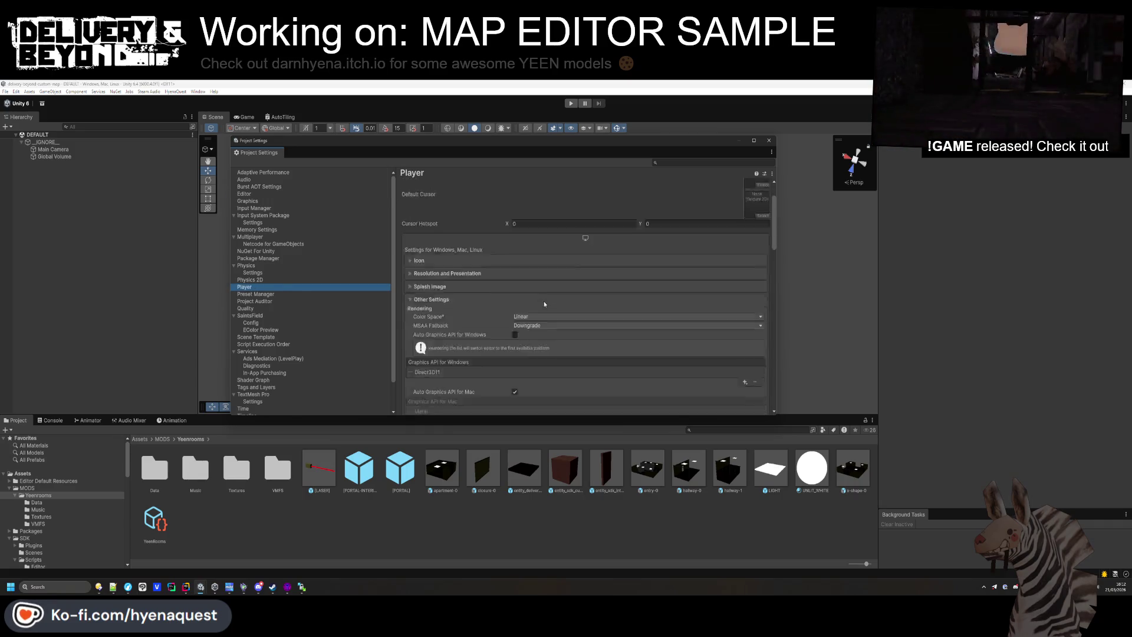
scroll(540, 288, "down", 10)
scroll(540, 288, "down", 10)
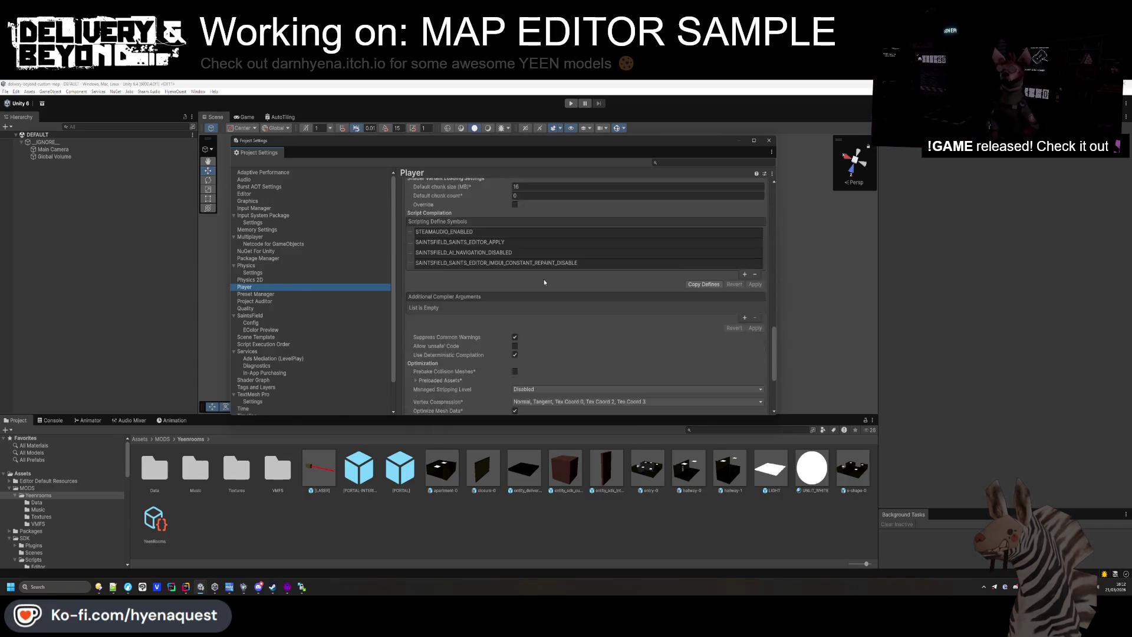
scroll(543, 282, "down", 2)
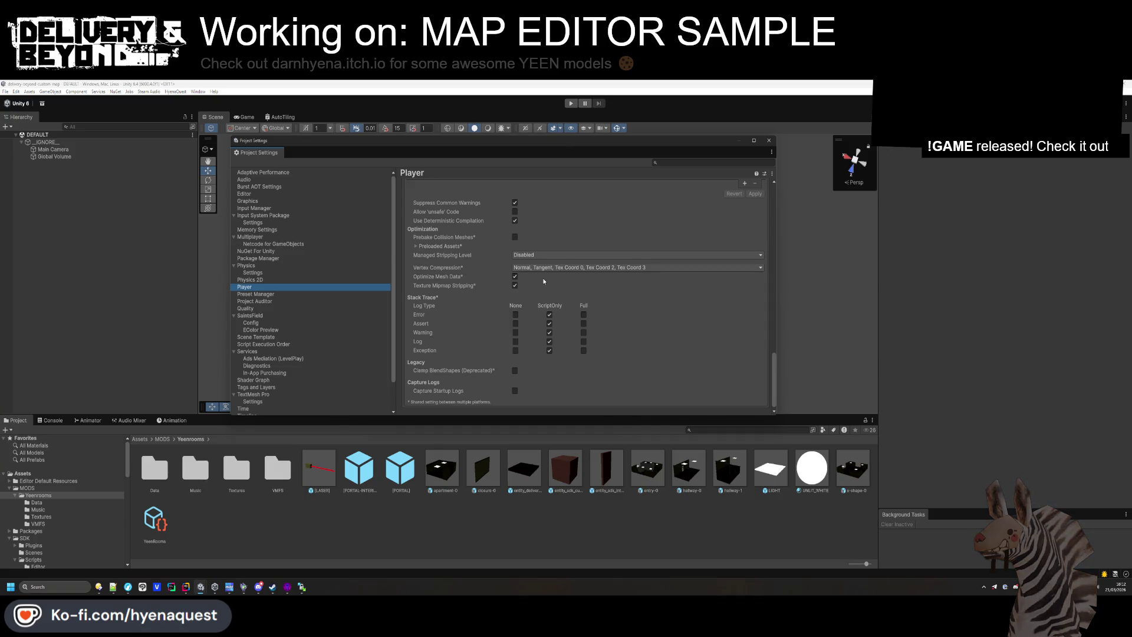
scroll(544, 282, "up", 5)
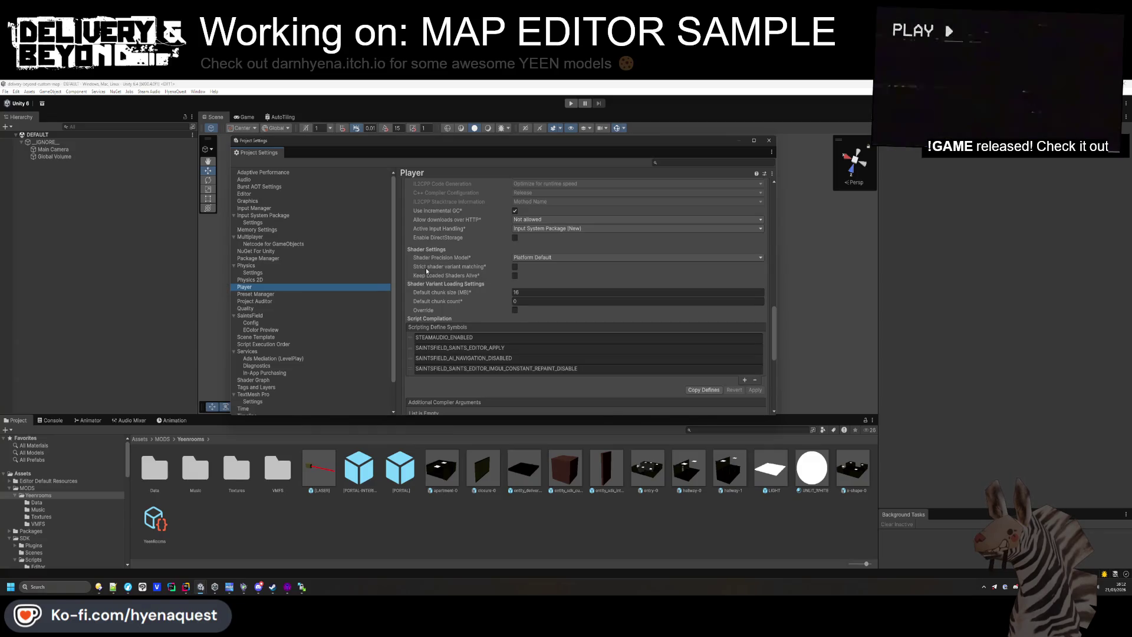
left_click(519, 258)
left_click(521, 275)
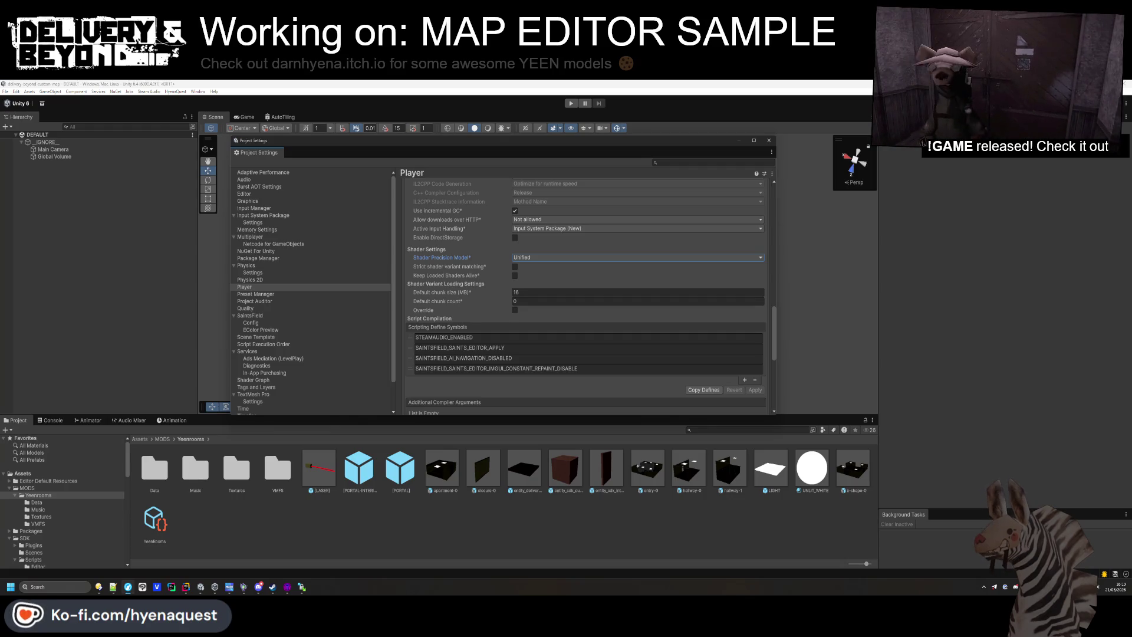
mouse_move(1131, 176)
left_mouse_down()
mouse_move(787, 176)
mouse_move(749, 149)
left_mouse_up()
Read the Unity Discussions thread on AssetBundles with shaders for all standalone platforms.
scroll(615, 348, "down", 5)
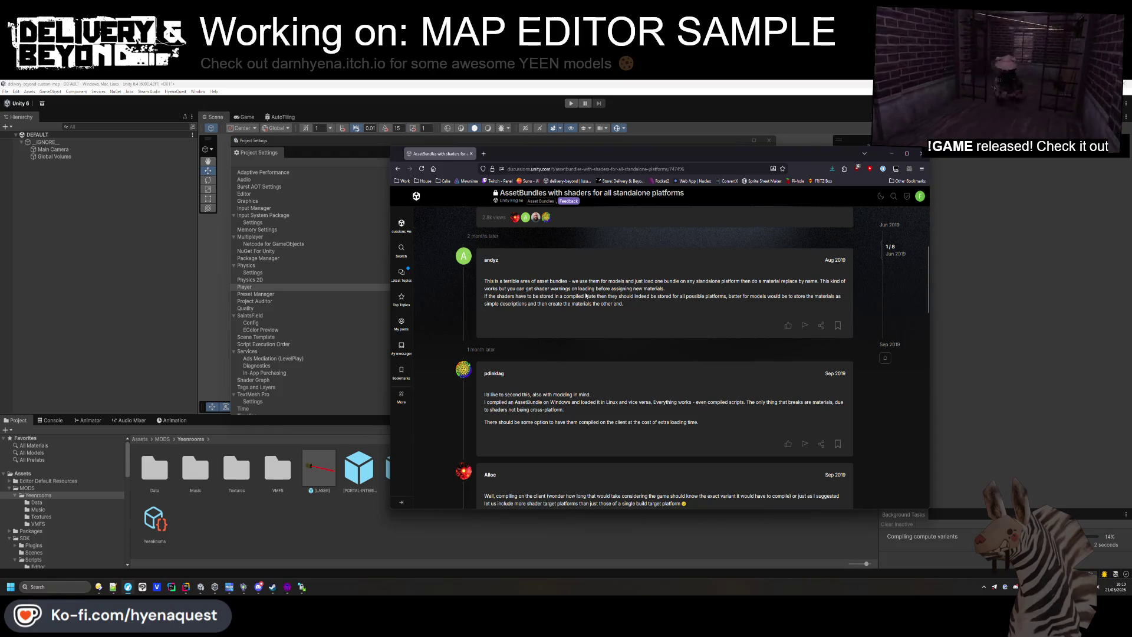
scroll(585, 295, "down", 3)
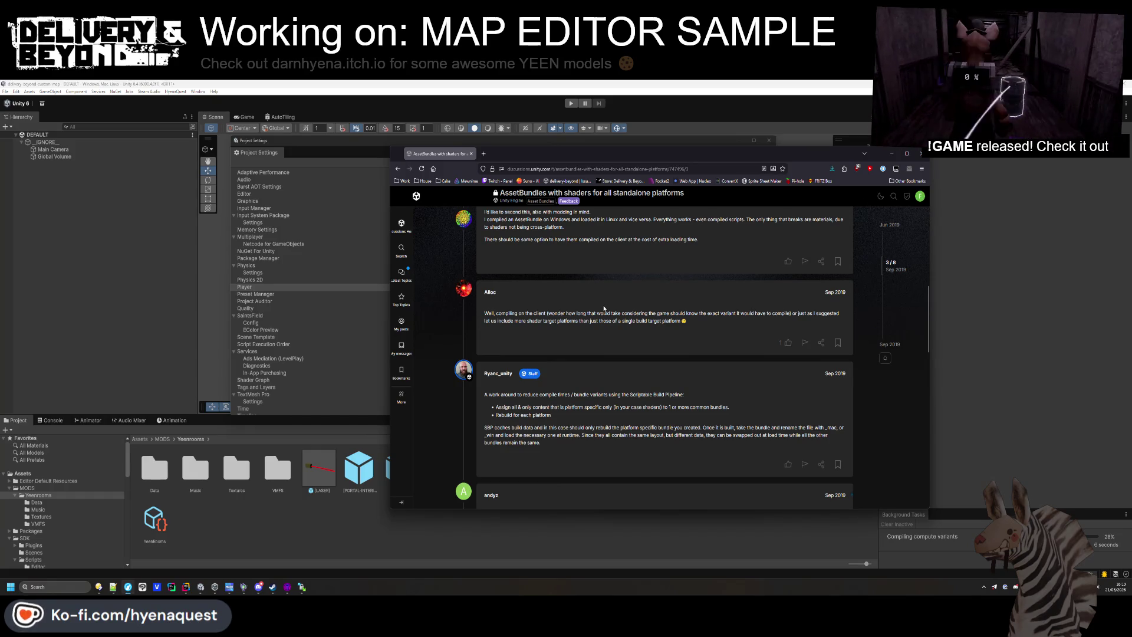
scroll(603, 307, "down", 3)
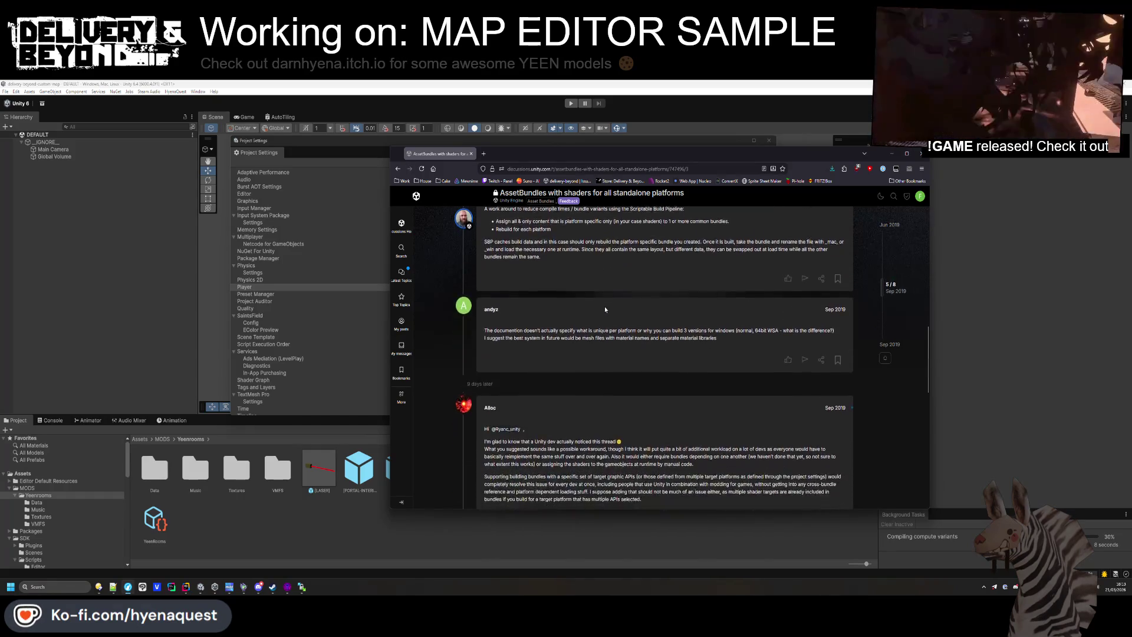
scroll(603, 306, "down", 5)
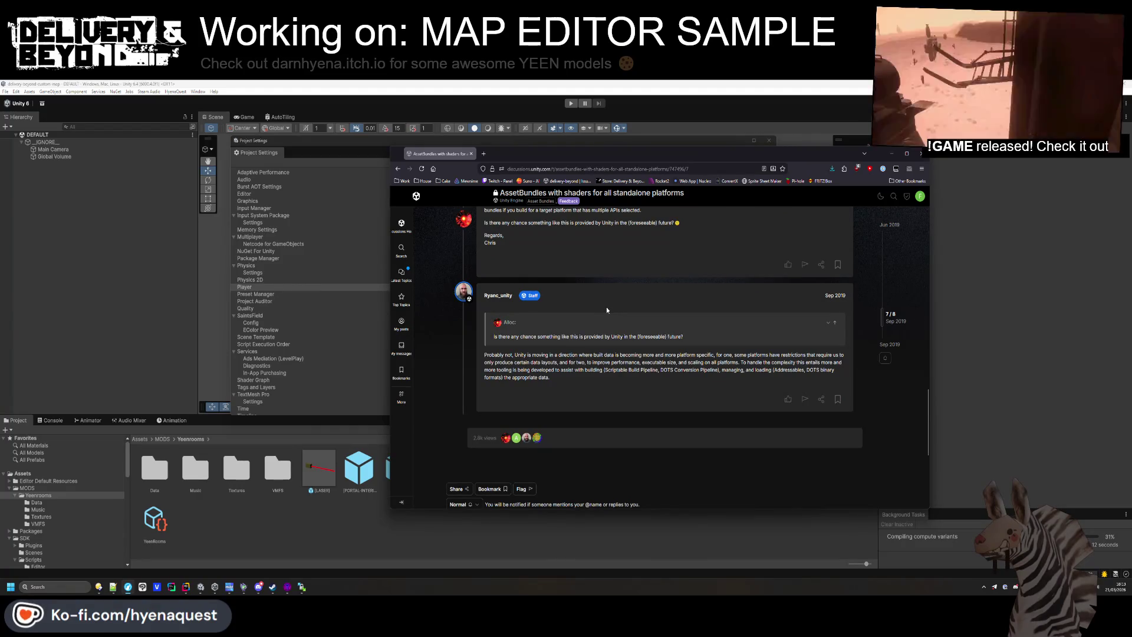
key("alt+Left")
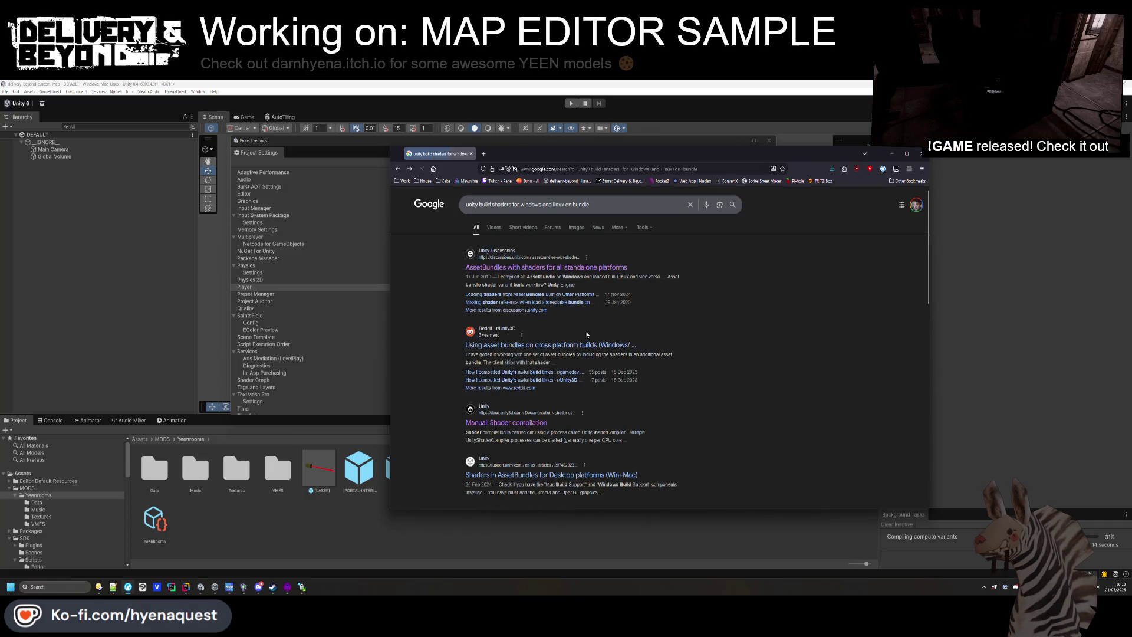
Skim the Reddit cross-platform bundles thread past its cookie banner, then return to the Google results.
left_click(580, 345)
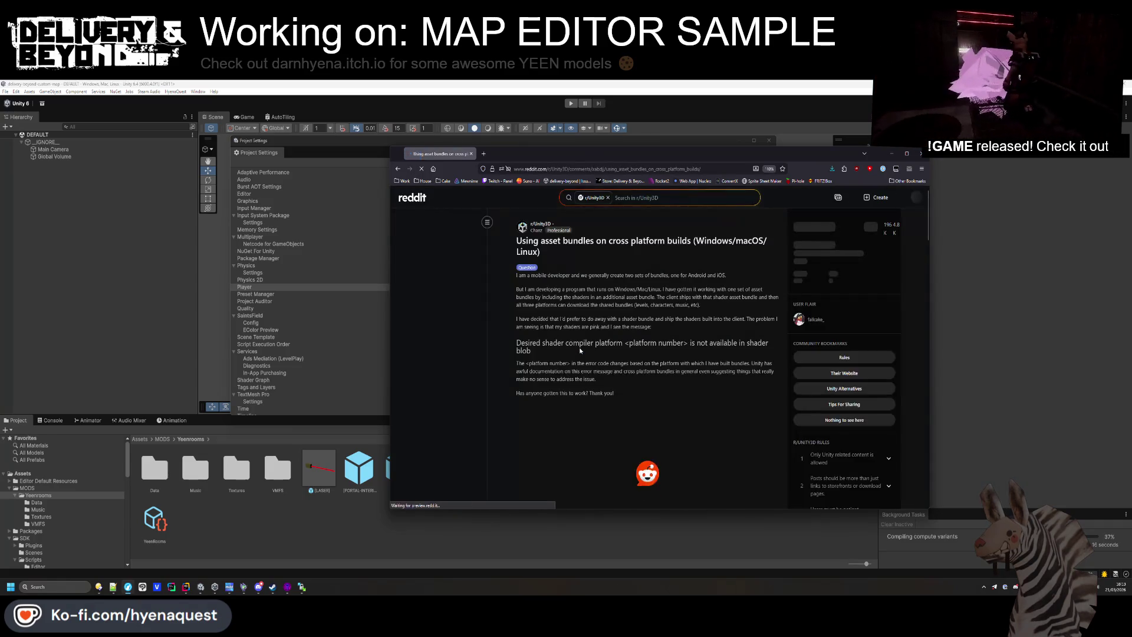
left_click(911, 348)
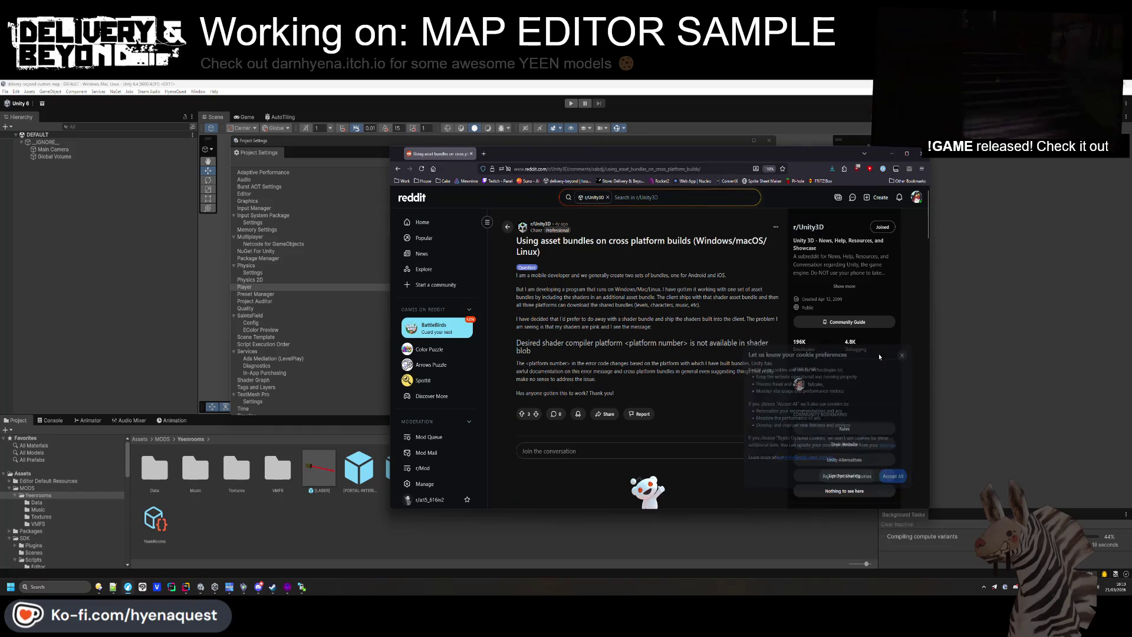
scroll(636, 366, "down", 5)
scroll(636, 366, "up", 5)
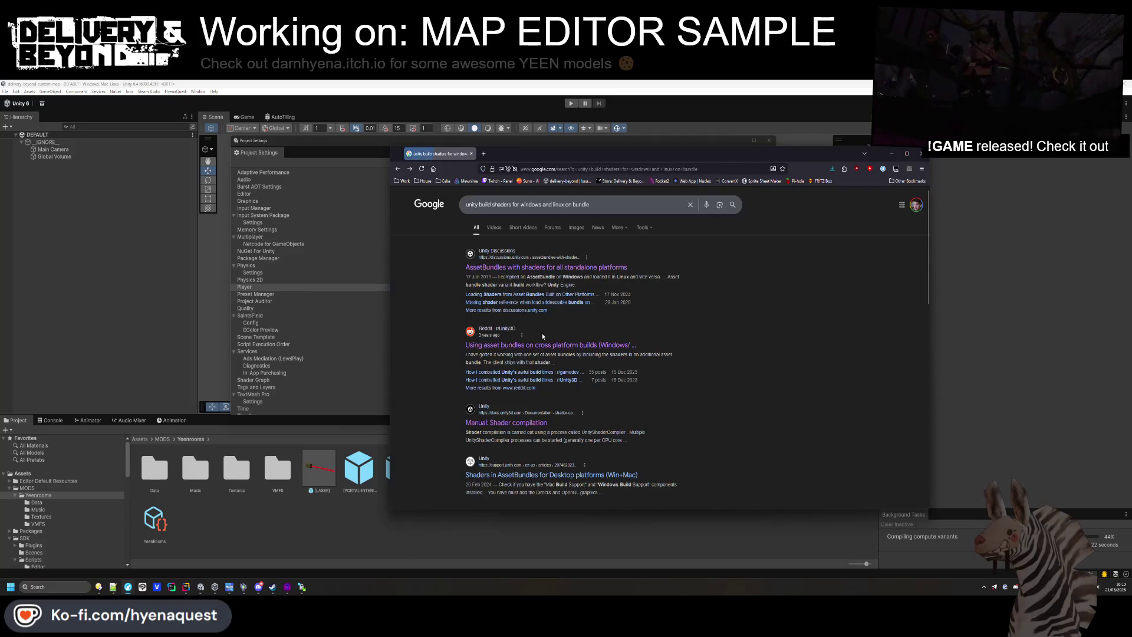
key("alt+Left")
scroll(539, 326, "down", 1)
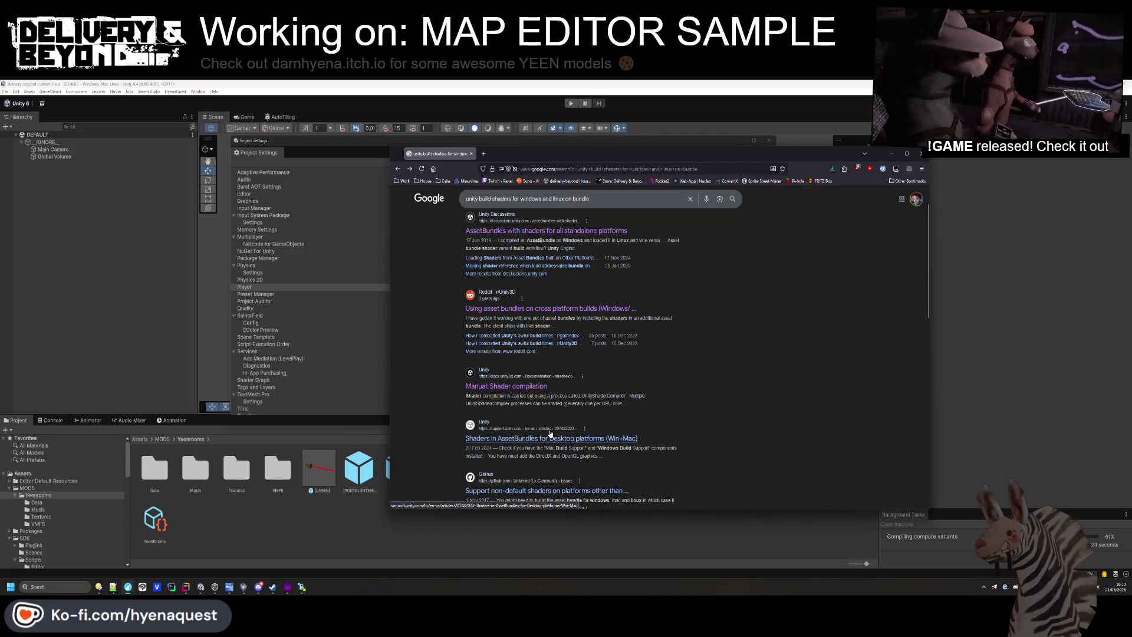
left_click(590, 199)
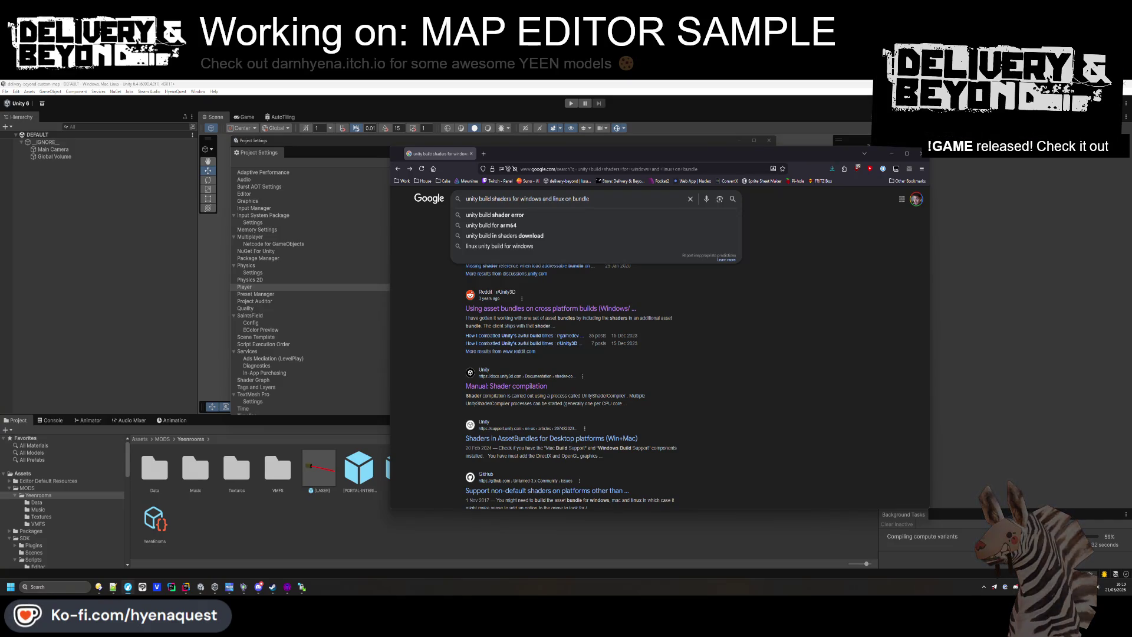
key("alt+Tab")
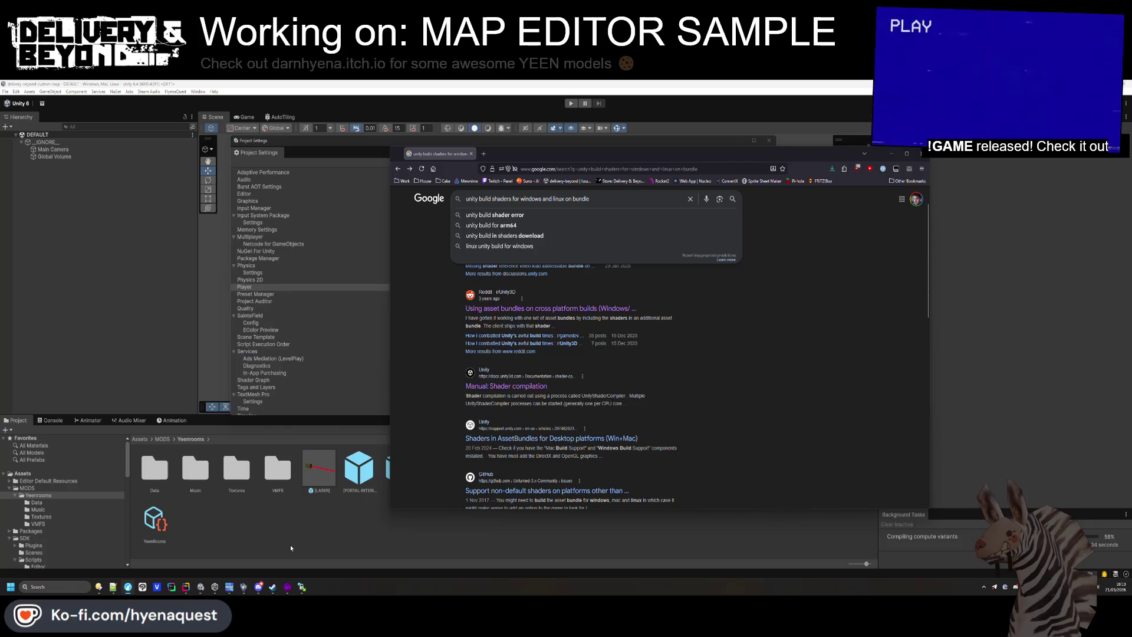
Check the warning line in BundleBuilder.cs's BuildSelectedMap in Rider, then return to the Unity editor.
mouse_move(184, 589)
left_click(217, 554)
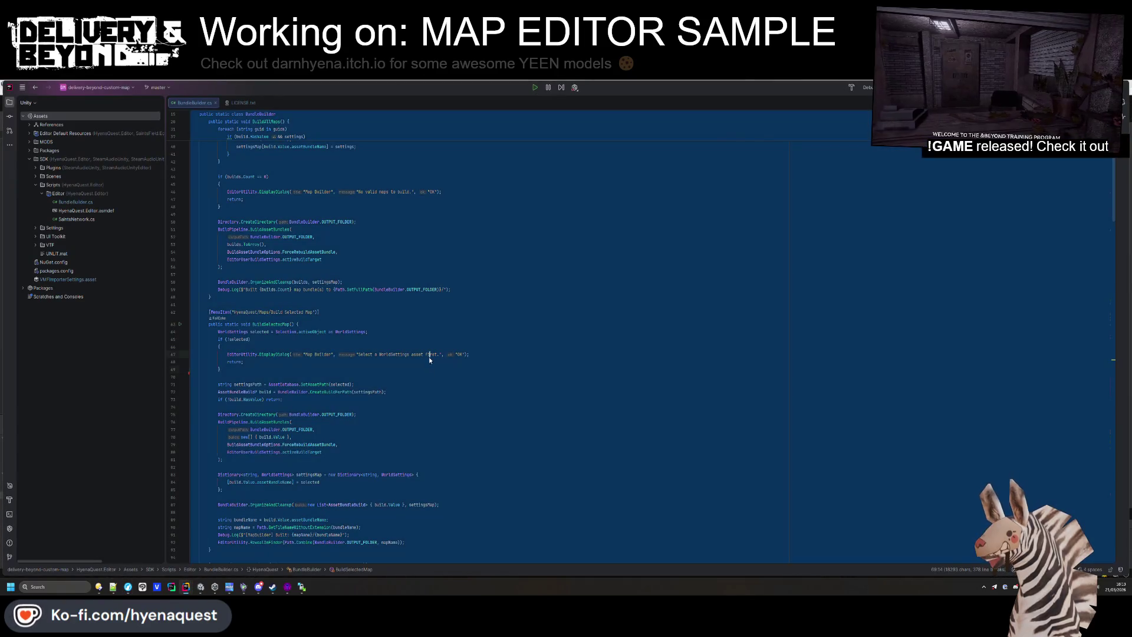
left_click(429, 355)
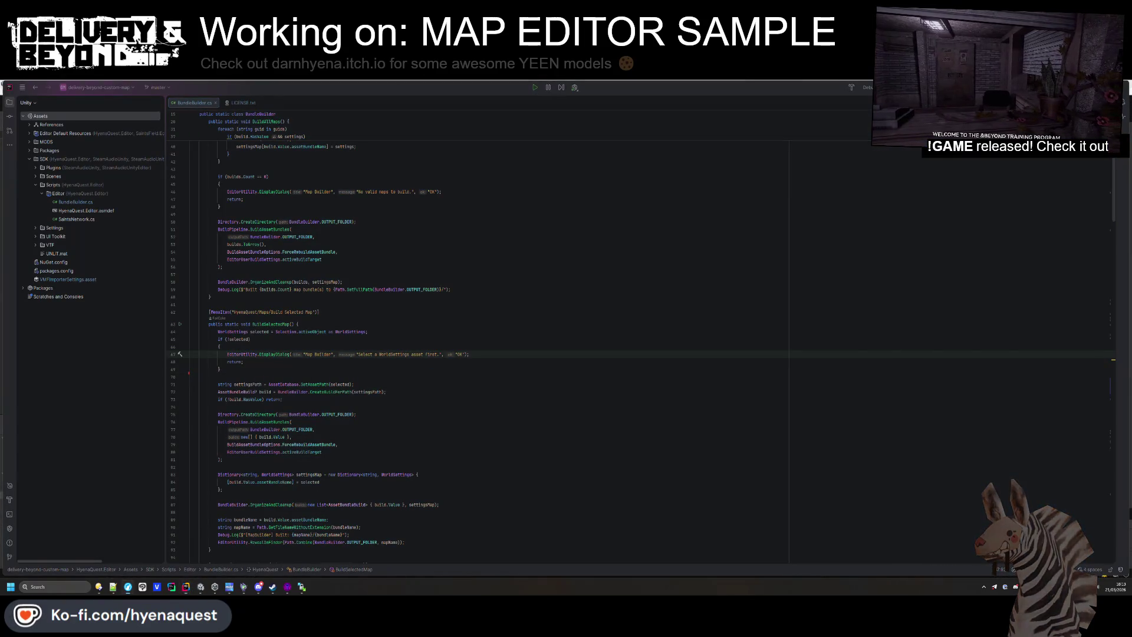
key("alt+Tab")
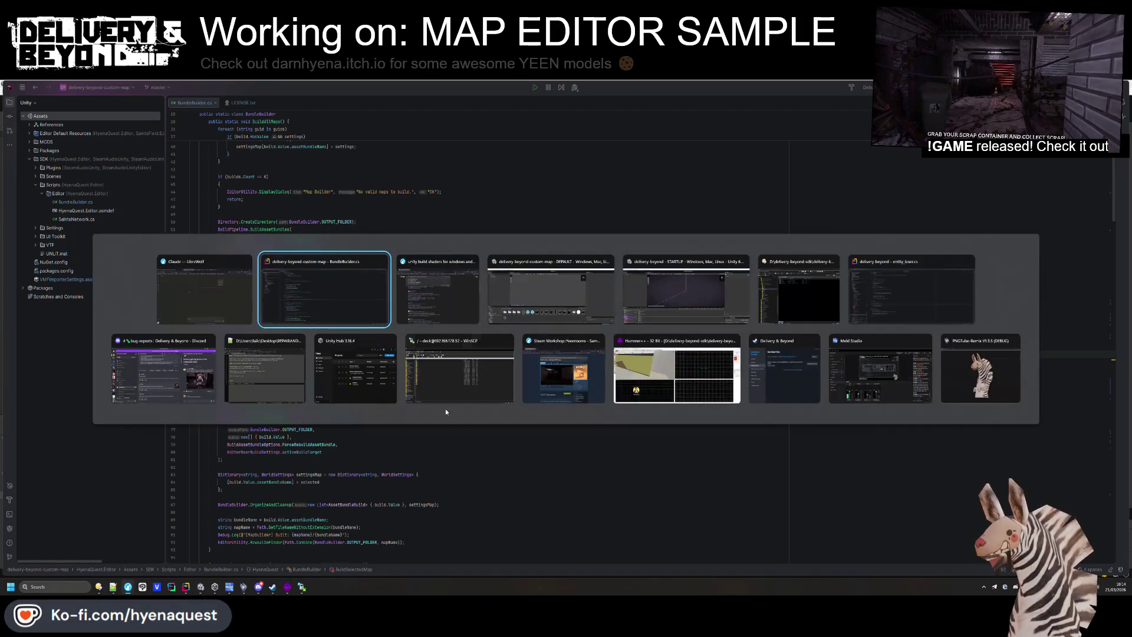
left_click(560, 294)
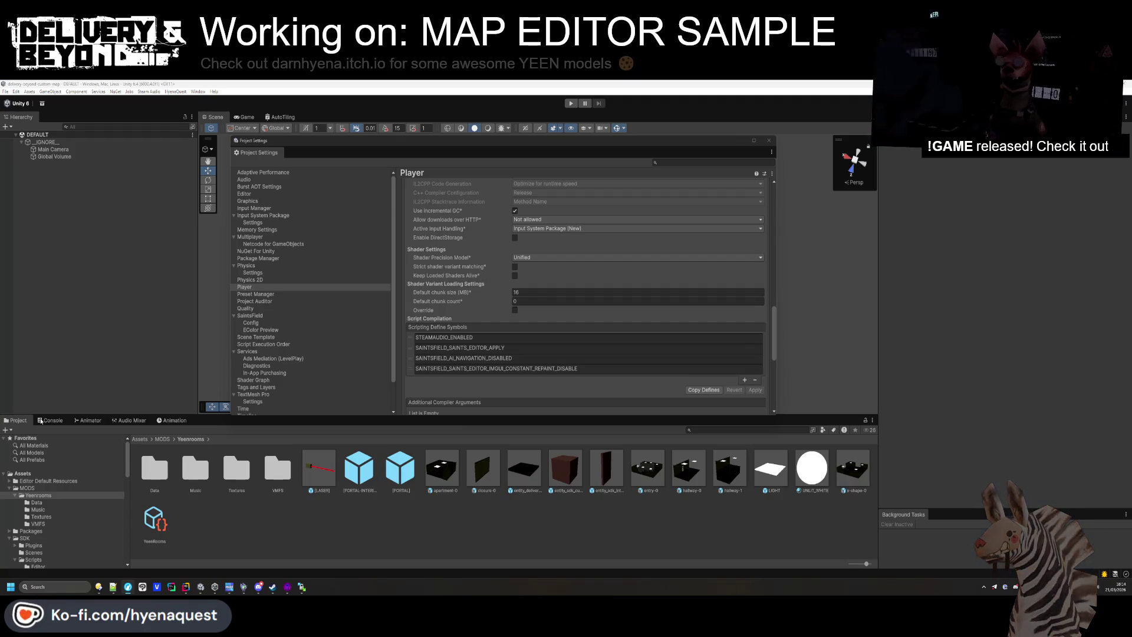
mouse_move(185, 586)
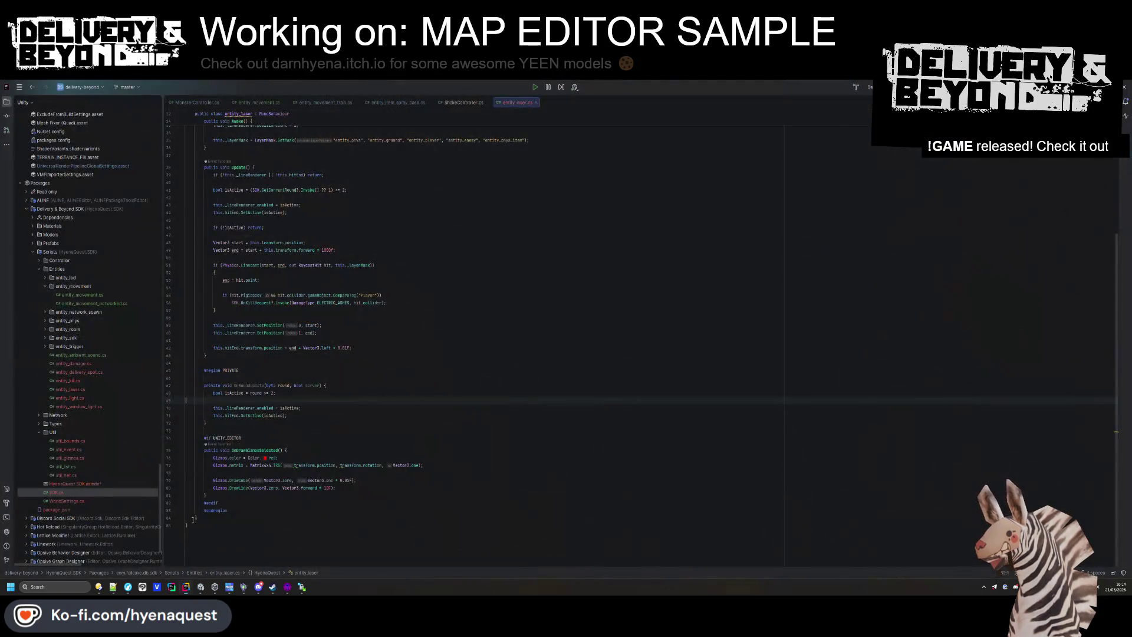
Open SteamworksController.cs in Rider through Search Everywhere using 'steamwo'.
left_click(171, 553)
left_click(328, 189)
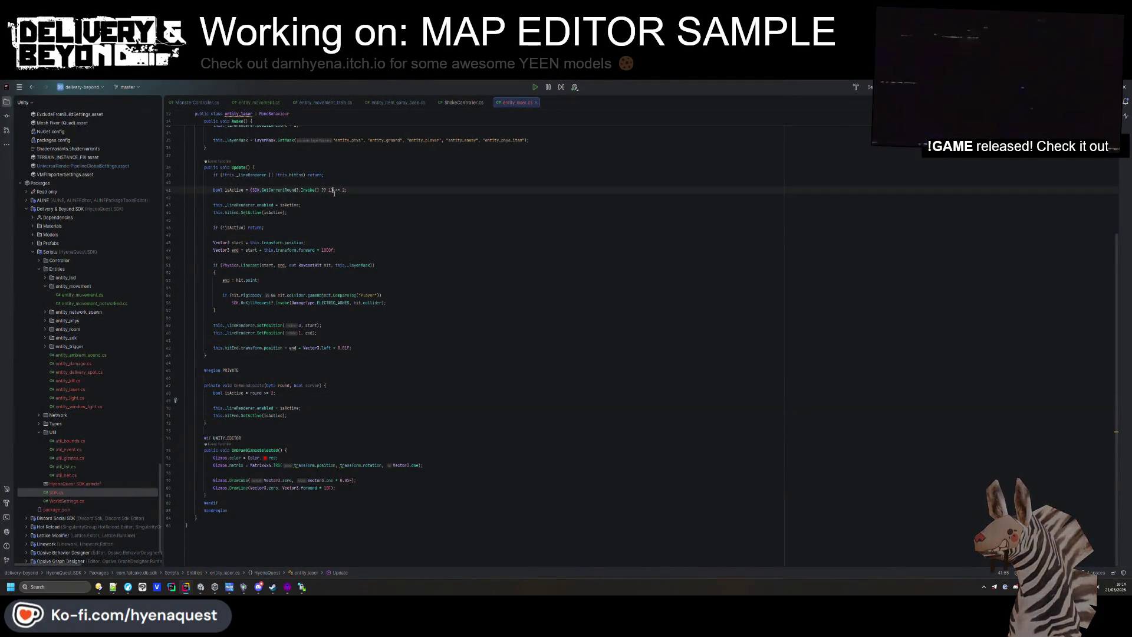
key("shift")
key("shift")
type("steamwo")
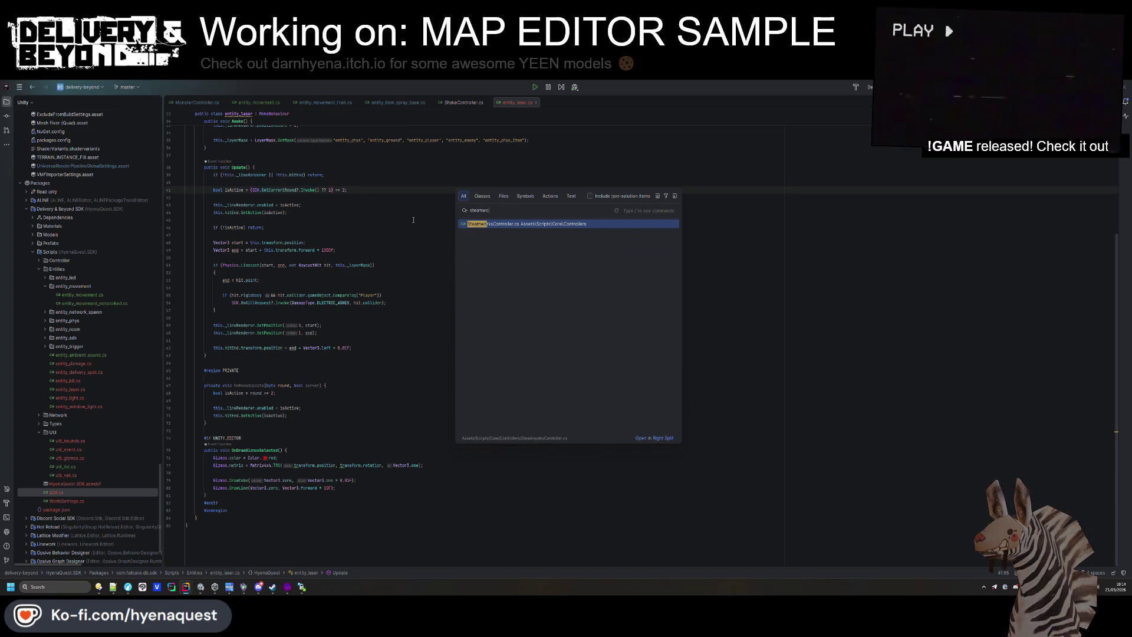
key("Return")
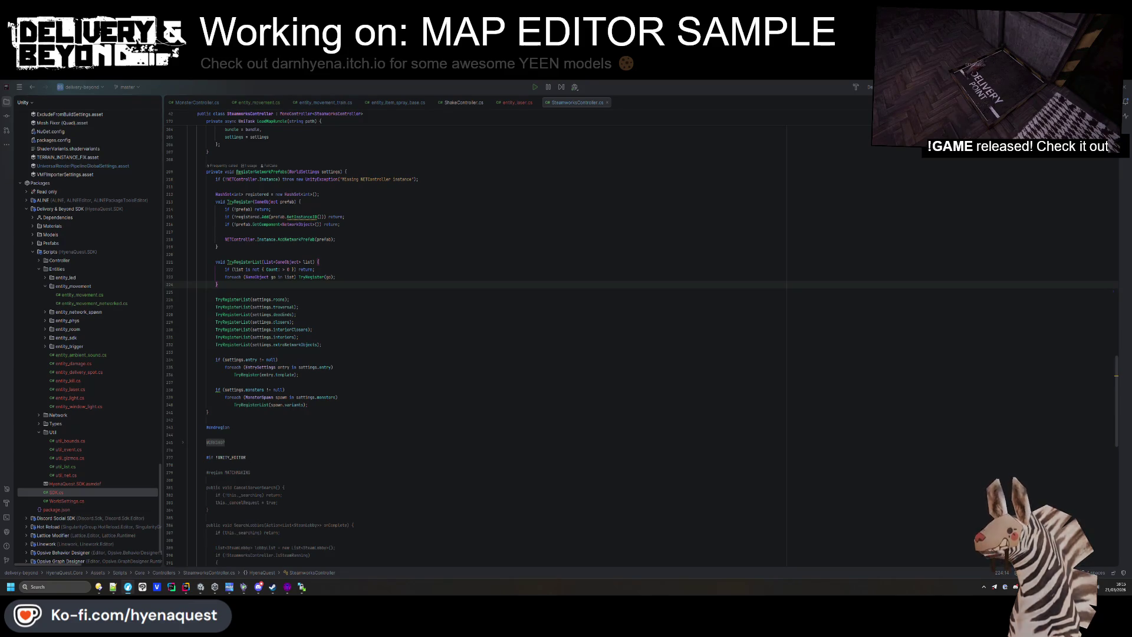
Scroll to the OnDestroy cleanup and the #if UNITY_EDITOR custom-map loading code.
left_click(295, 315)
scroll(282, 302, "down", 2)
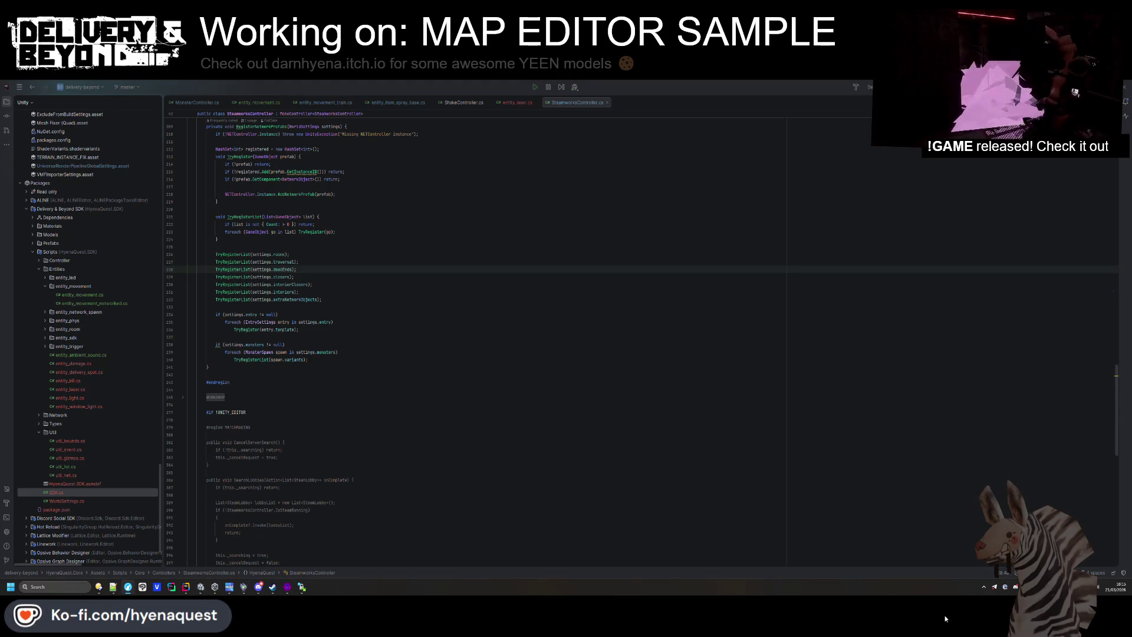
left_click(610, 414)
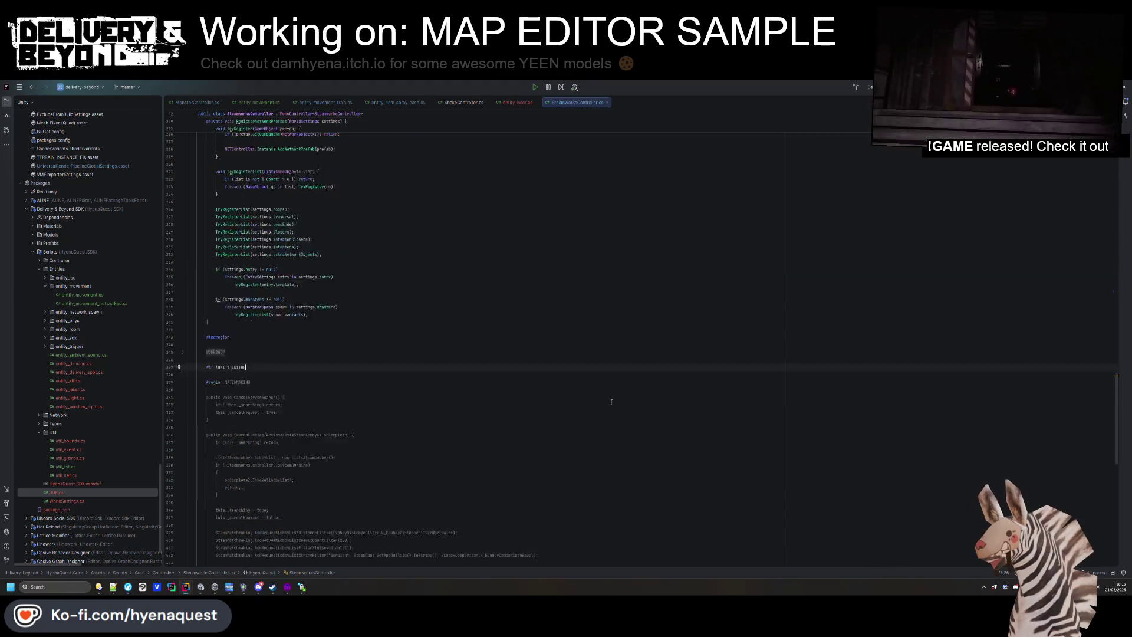
scroll(609, 415, "down", 5)
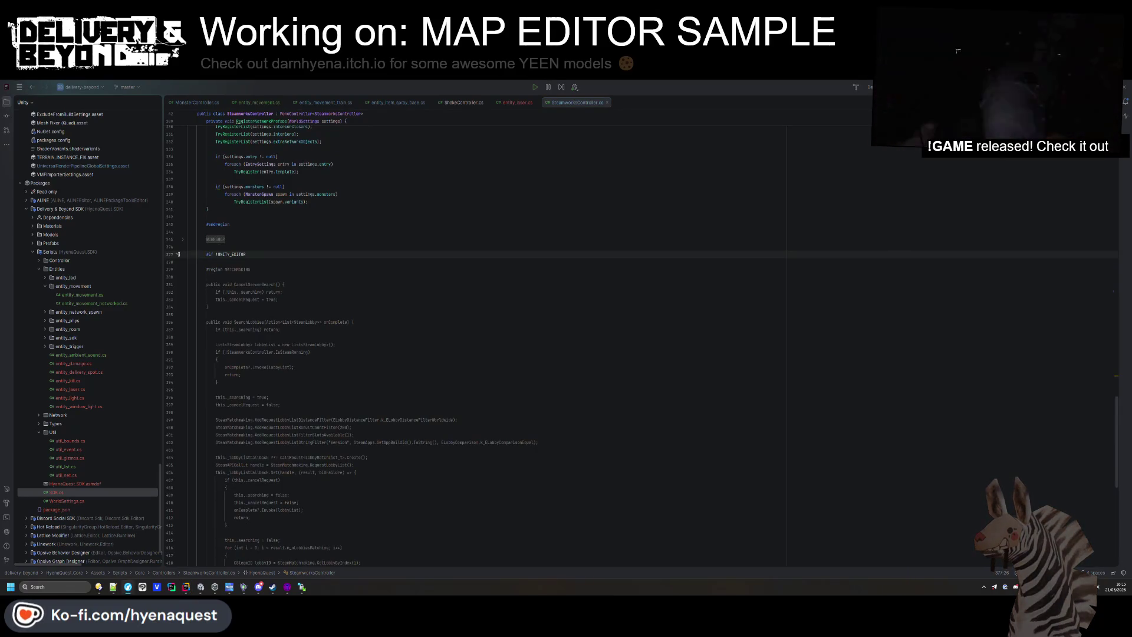
left_click(403, 398)
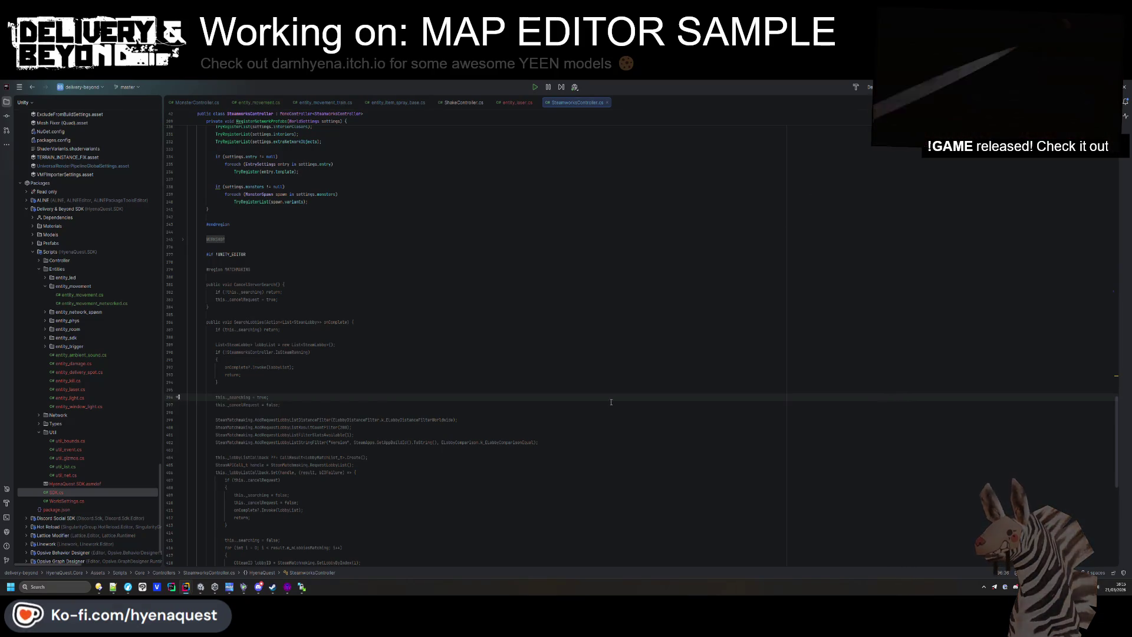
scroll(430, 333, "up", 15)
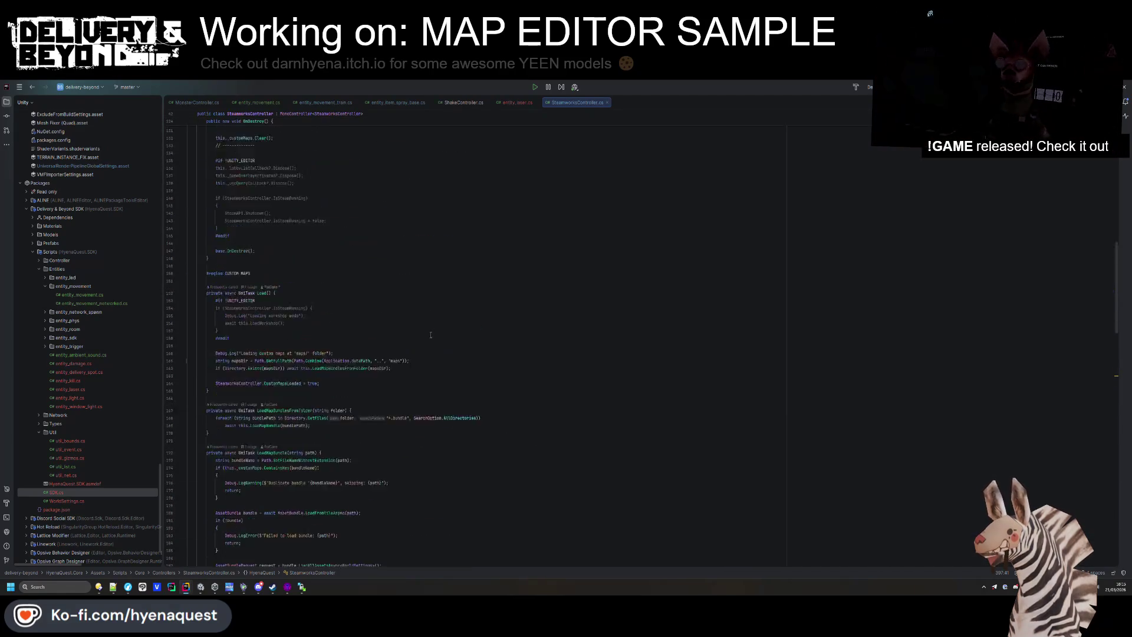
Scroll up to the CustomMap struct and the SteamworksController class declaration.
scroll(430, 333, "up", 4)
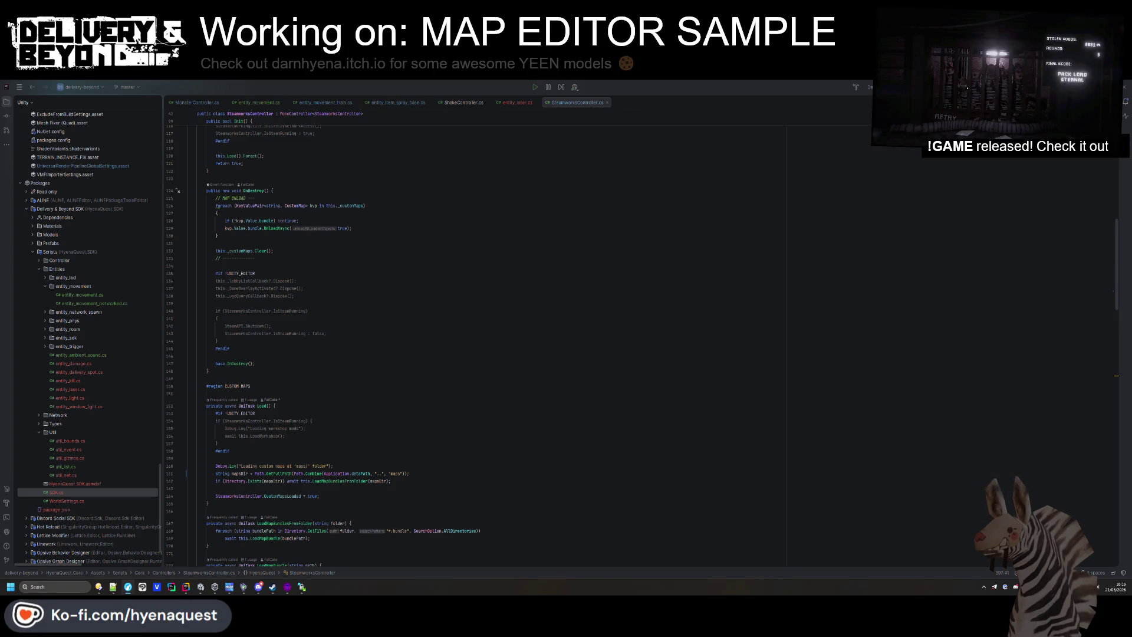
scroll(524, 372, "up", 15)
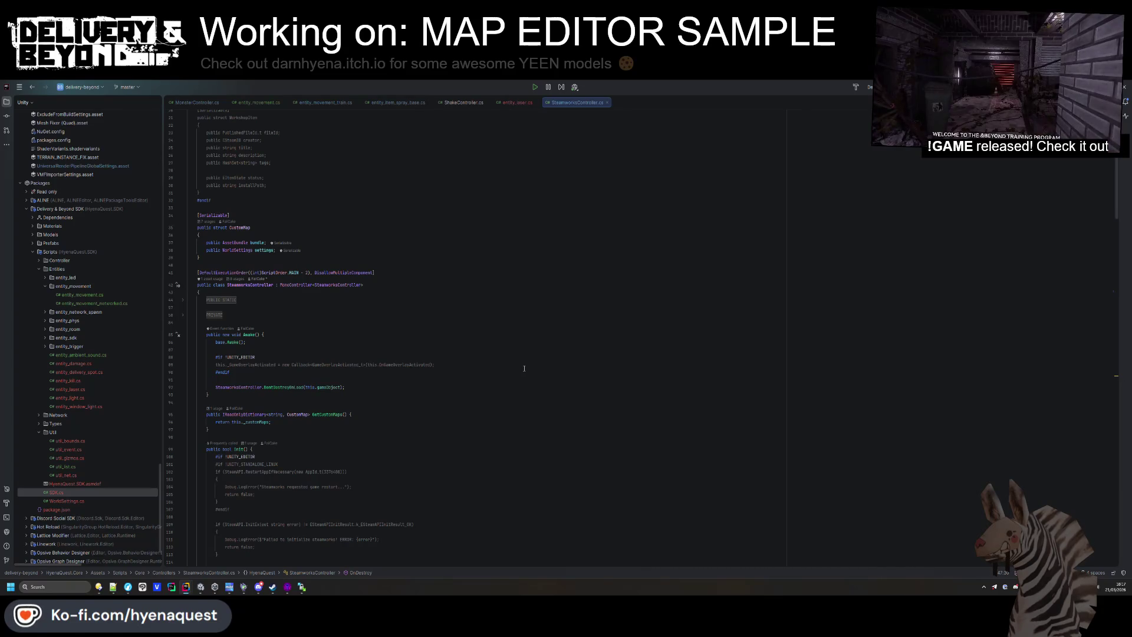
scroll(523, 368, "up", 2)
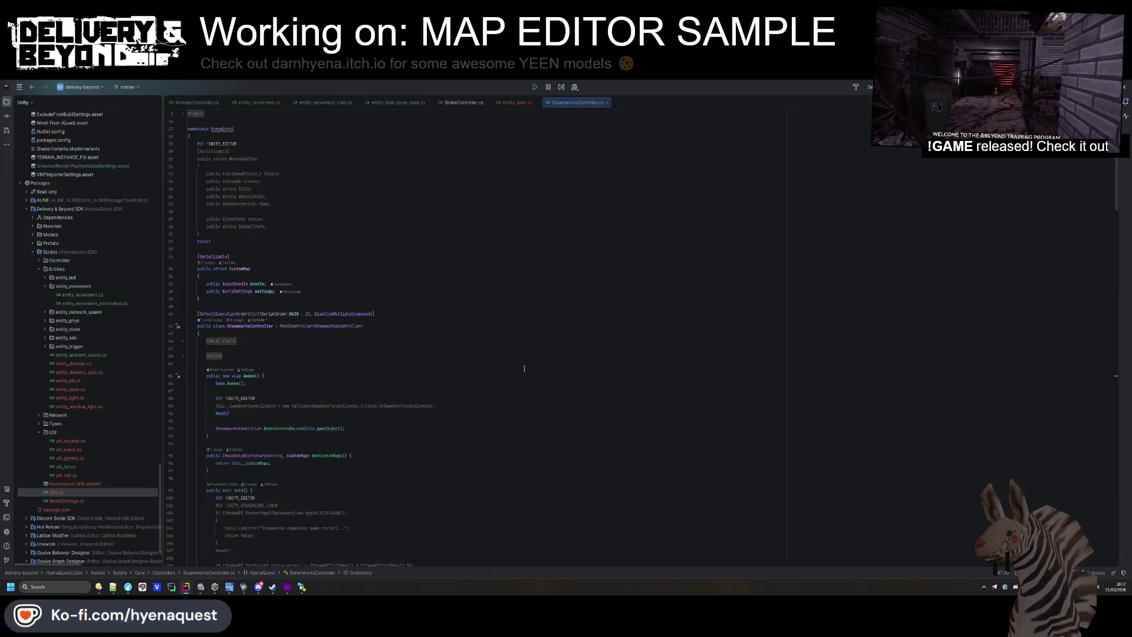
double_click(231, 283)
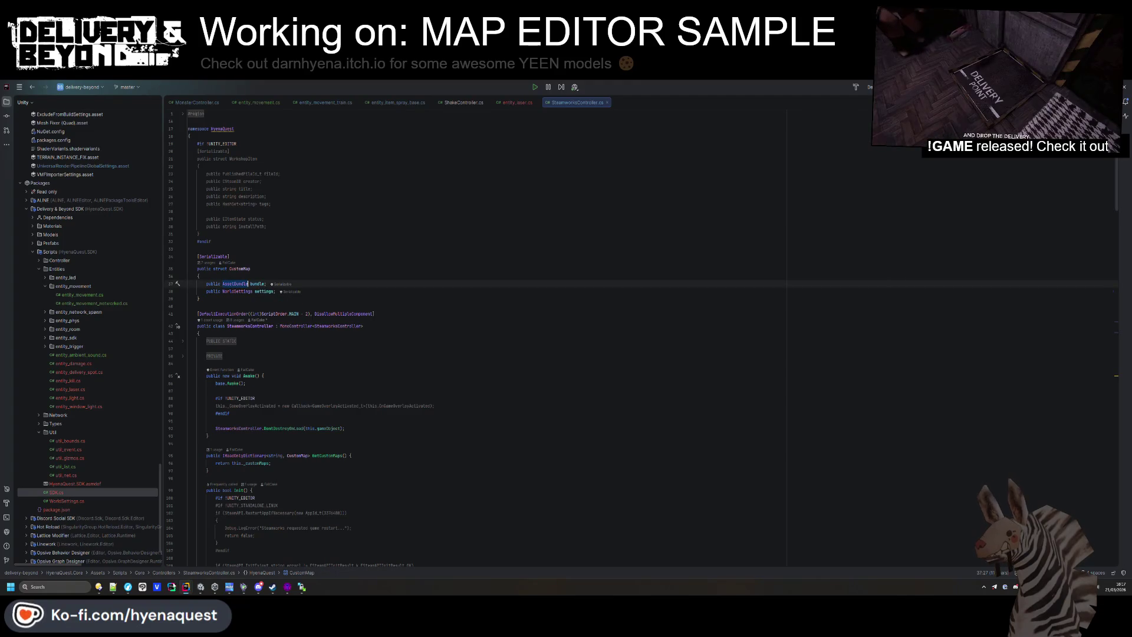
mouse_move(113, 588)
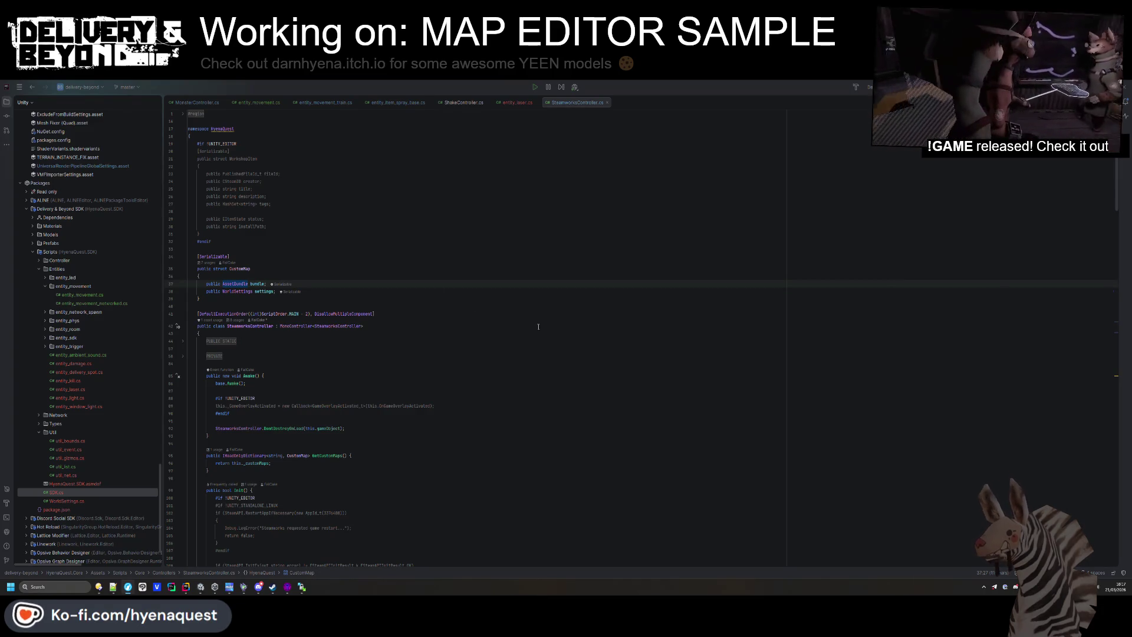
scroll(294, 526, "down", 20)
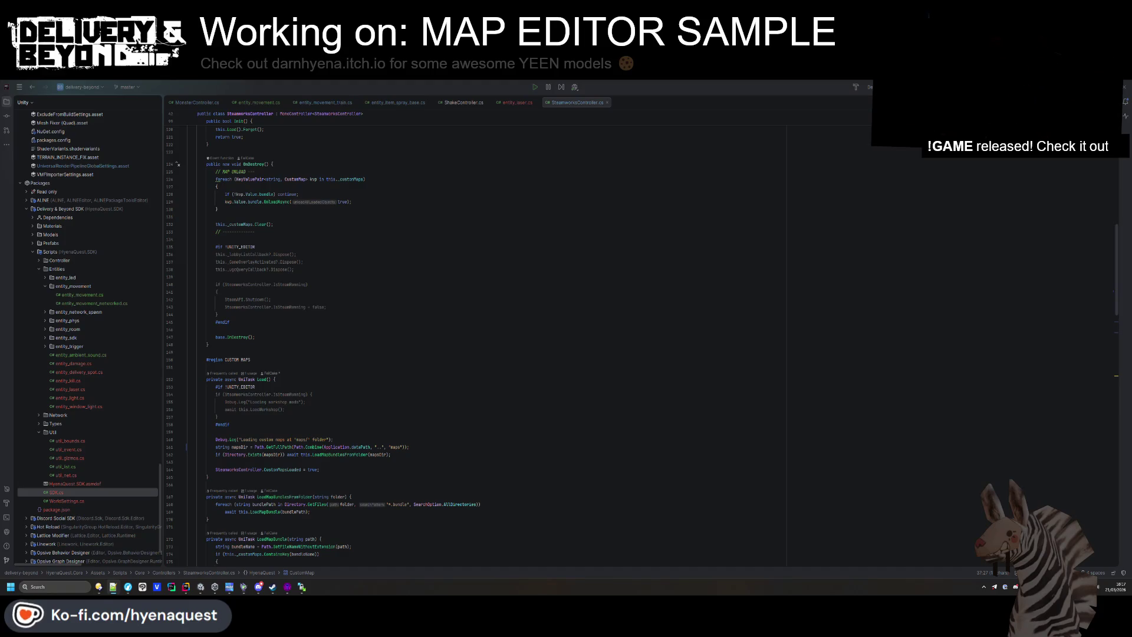
key("alt+Tab")
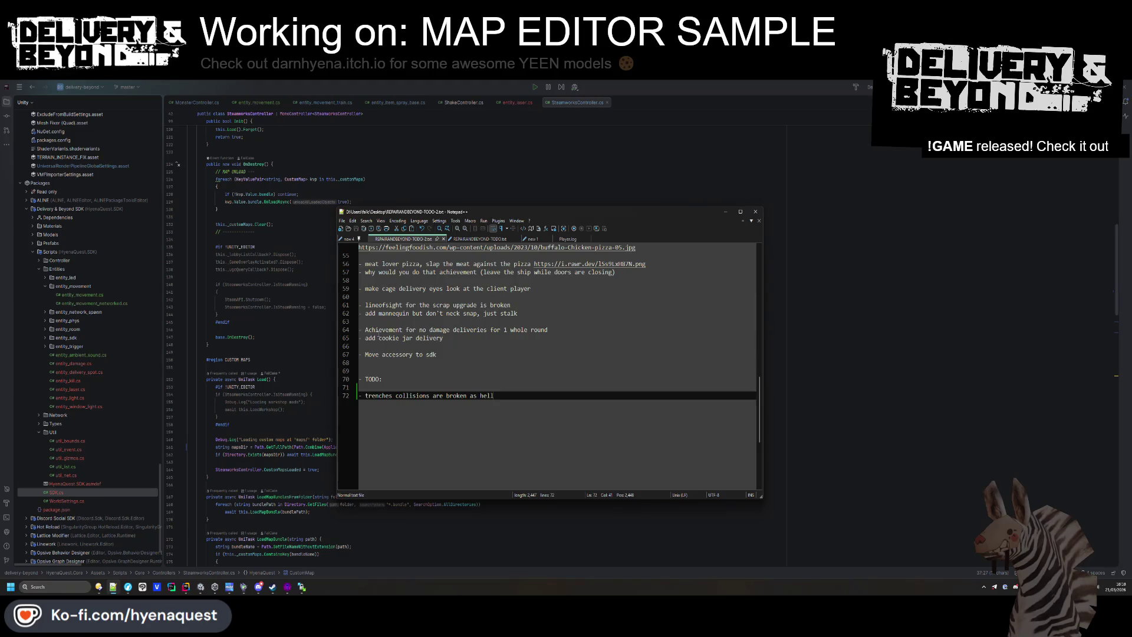
scroll(379, 337, "up", 3)
scroll(378, 334, "up", 2)
scroll(379, 334, "down", 10)
key("alt+Tab")
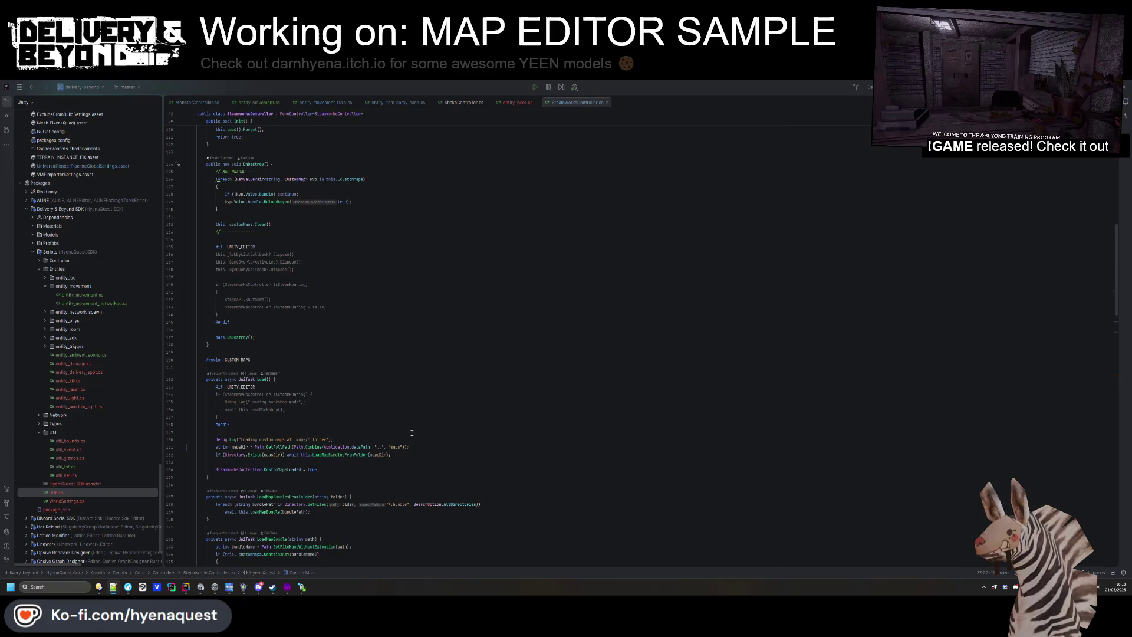
key("alt+Tab")
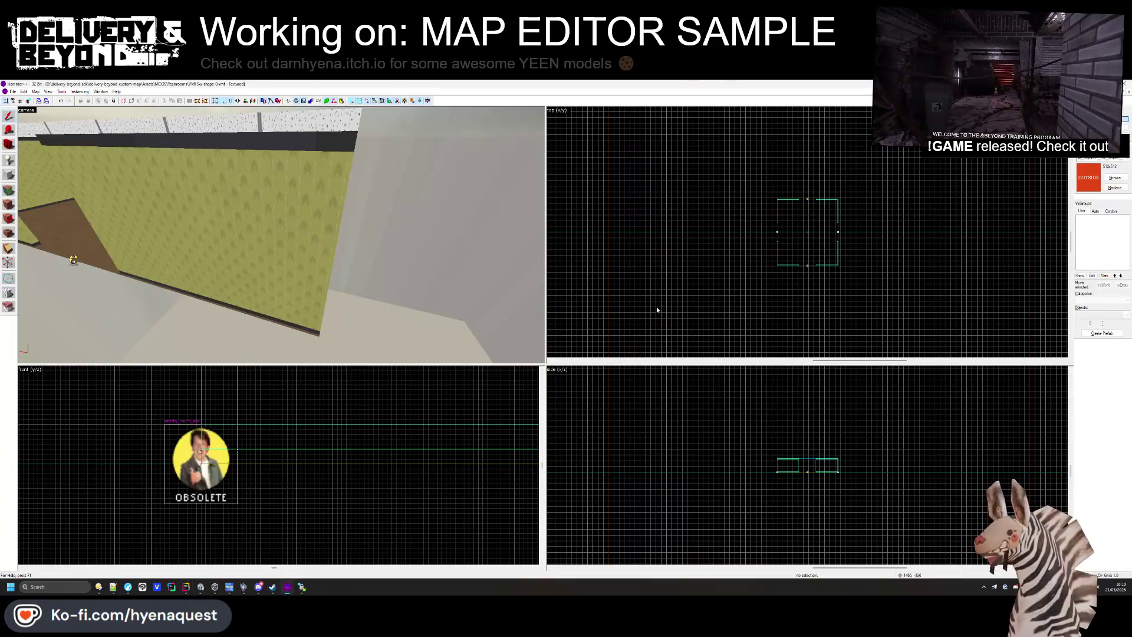
key("z")
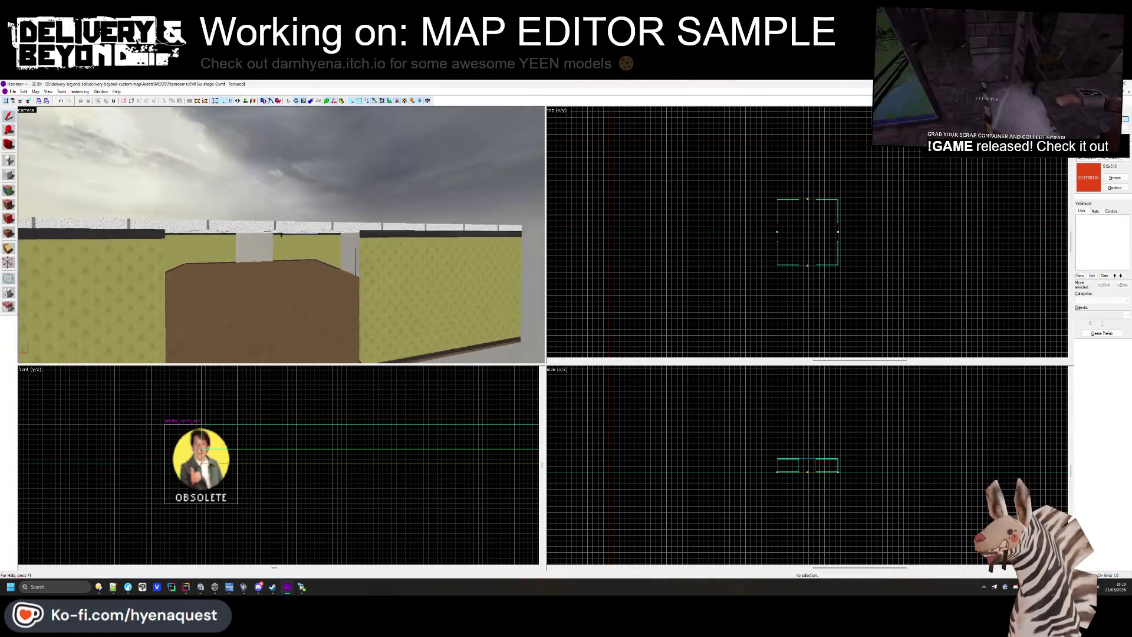
key("s")
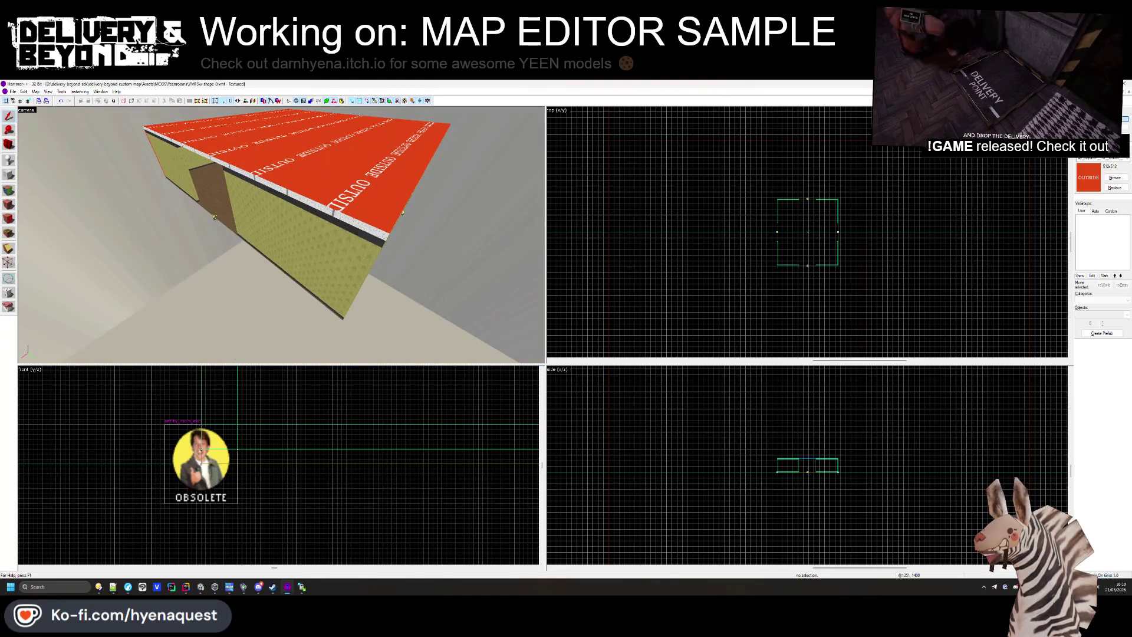
left_click(252, 585)
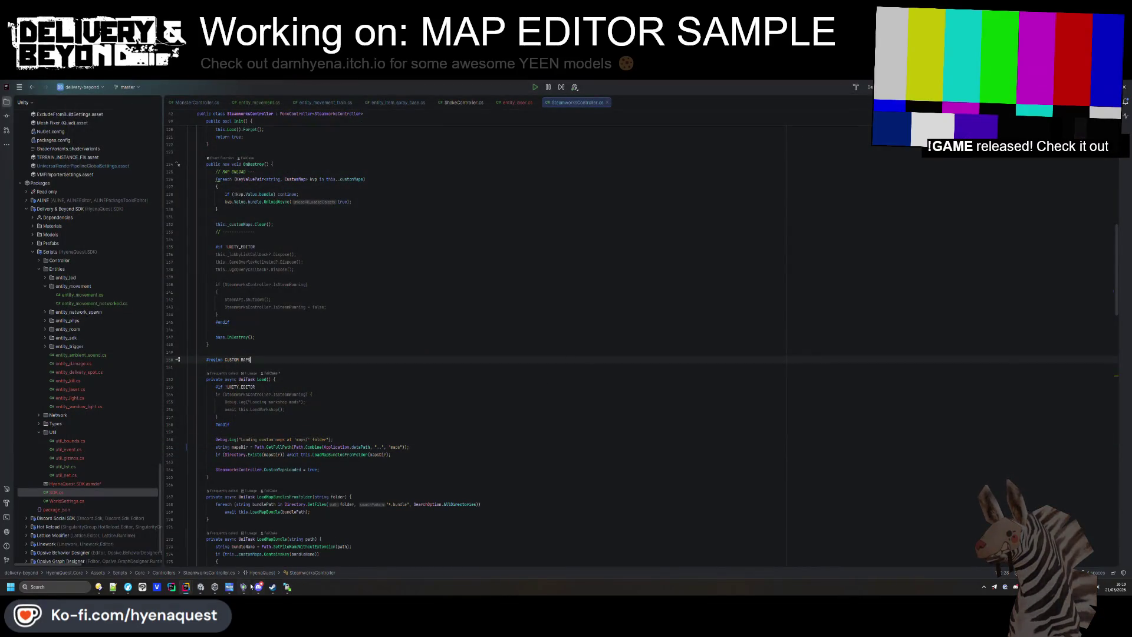
Open and close WinSCP, then view the Build\yeenrooms folder with bundles, mod.json and preview.png.
left_click(285, 586)
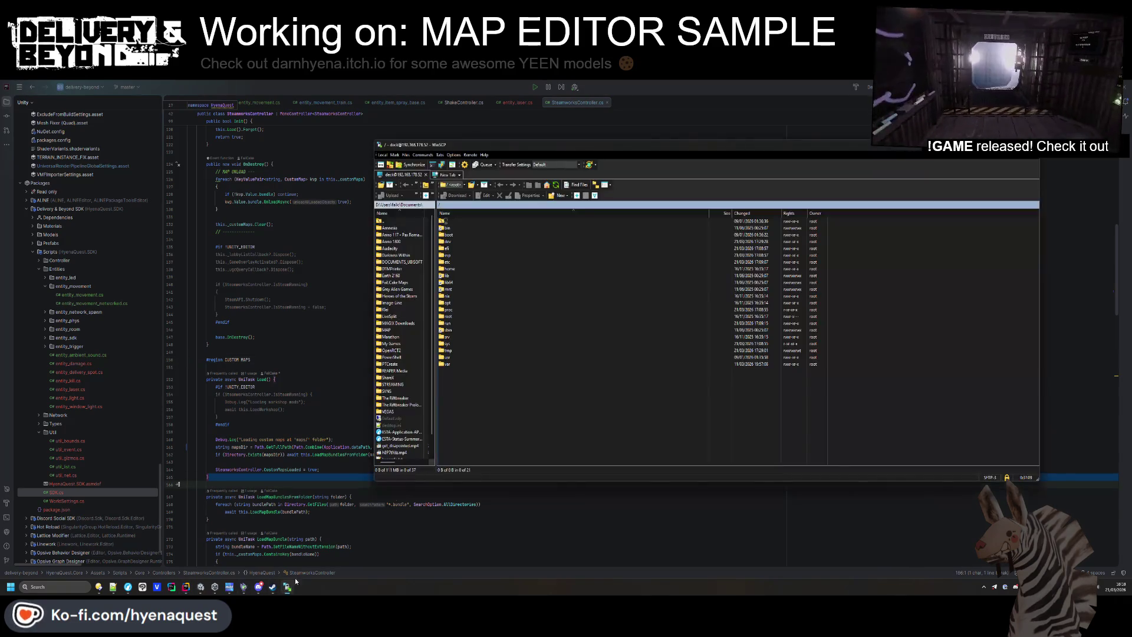
key("alt+F4")
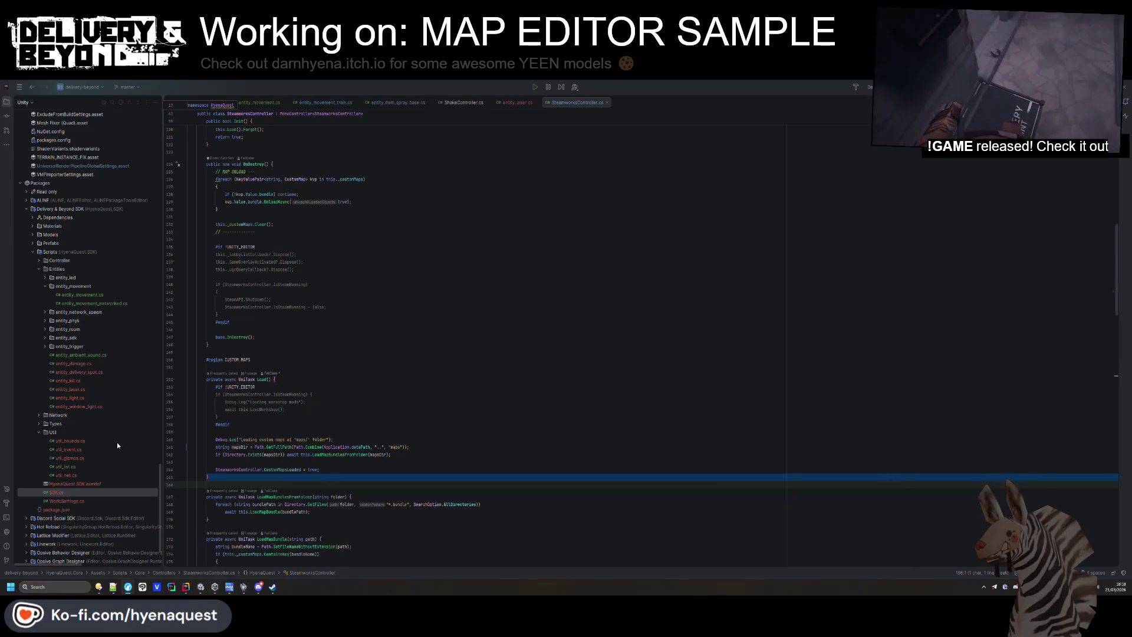
scroll(61, 406, "up", 2)
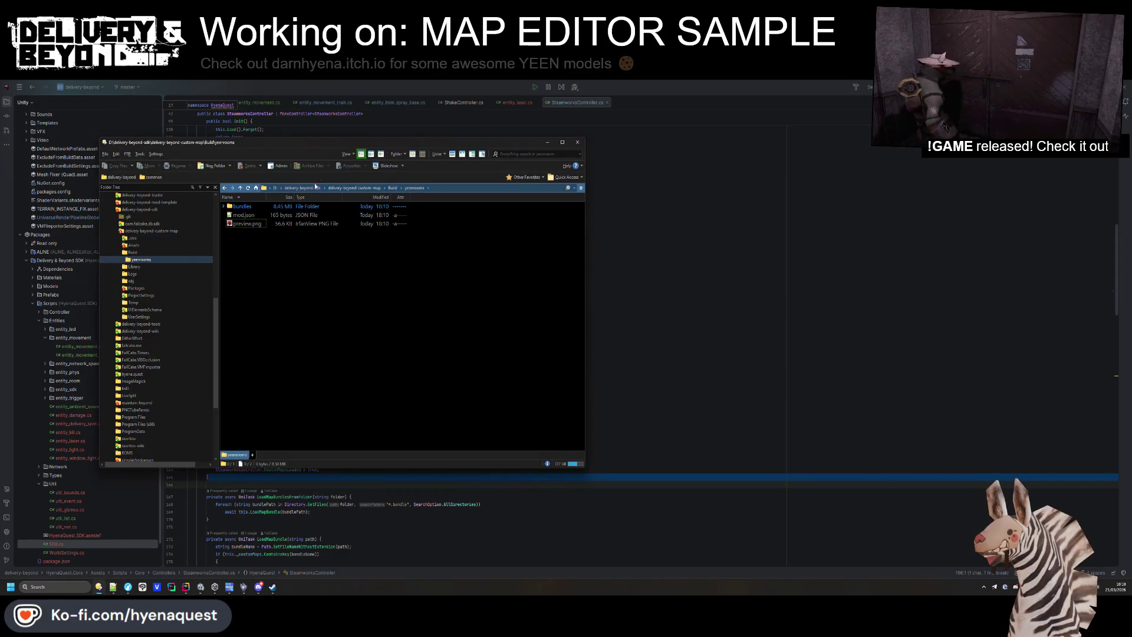
Replace the old com.failcake.db.sdk package files with the ten updated files.
left_click(302, 188)
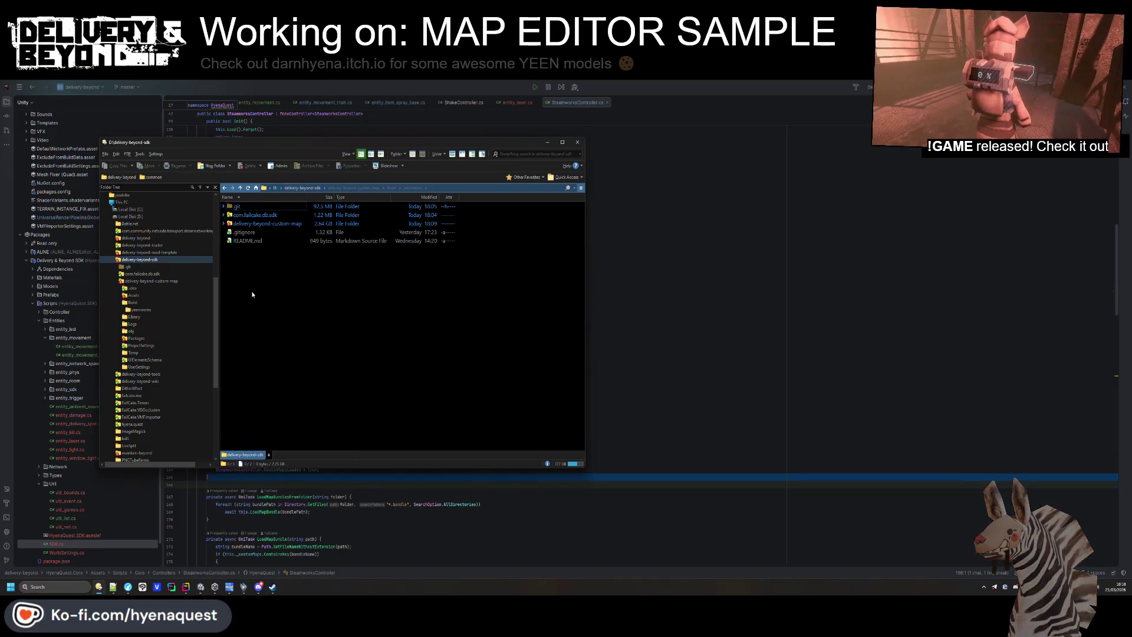
left_click(99, 587)
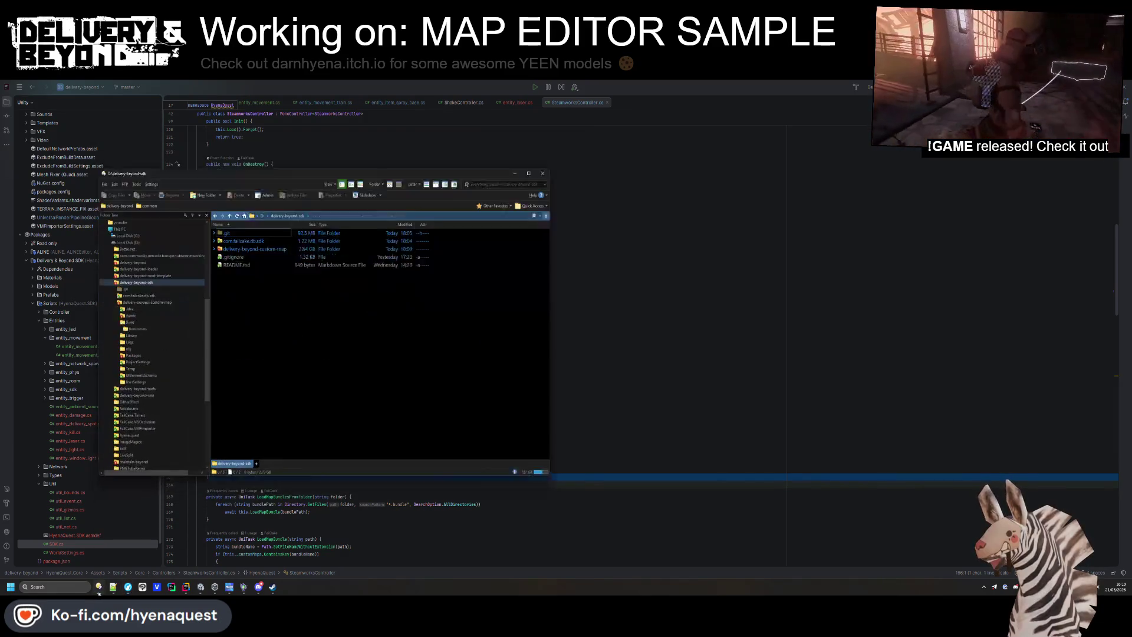
left_click_drag(305, 140, 815, 125)
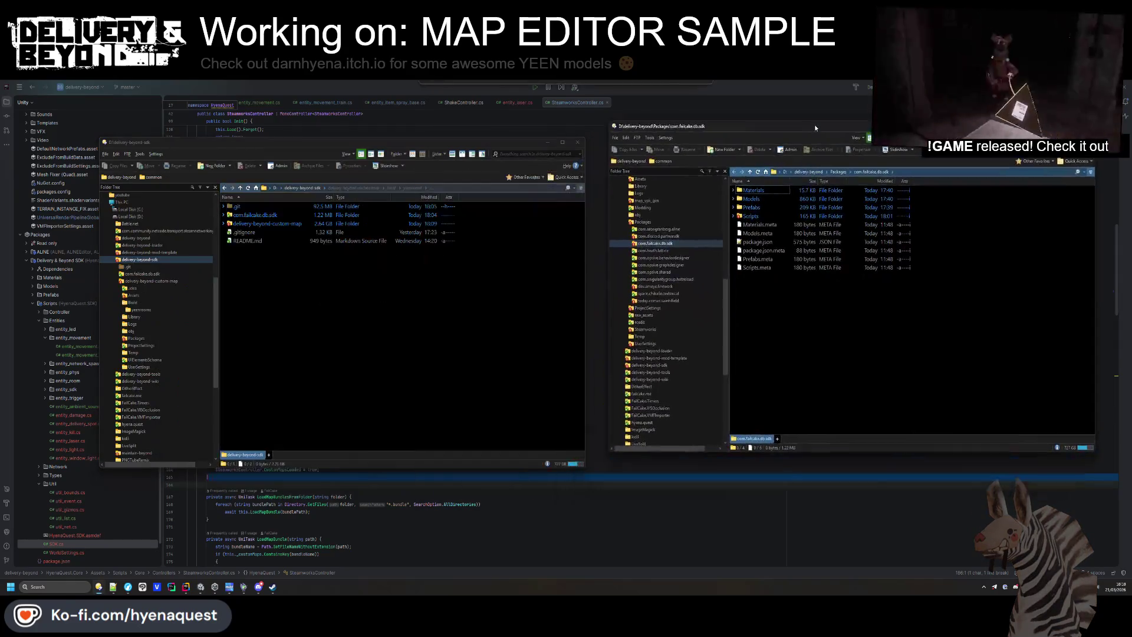
left_click_drag(784, 327, 719, 186)
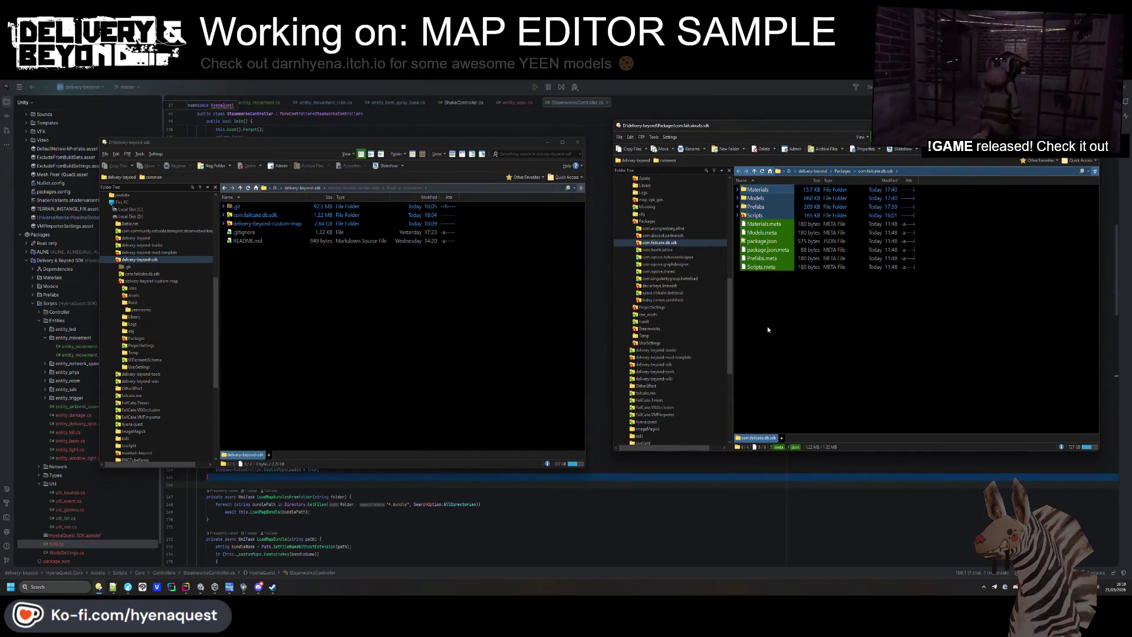
left_click(397, 315)
left_click(244, 214)
double_click(244, 215)
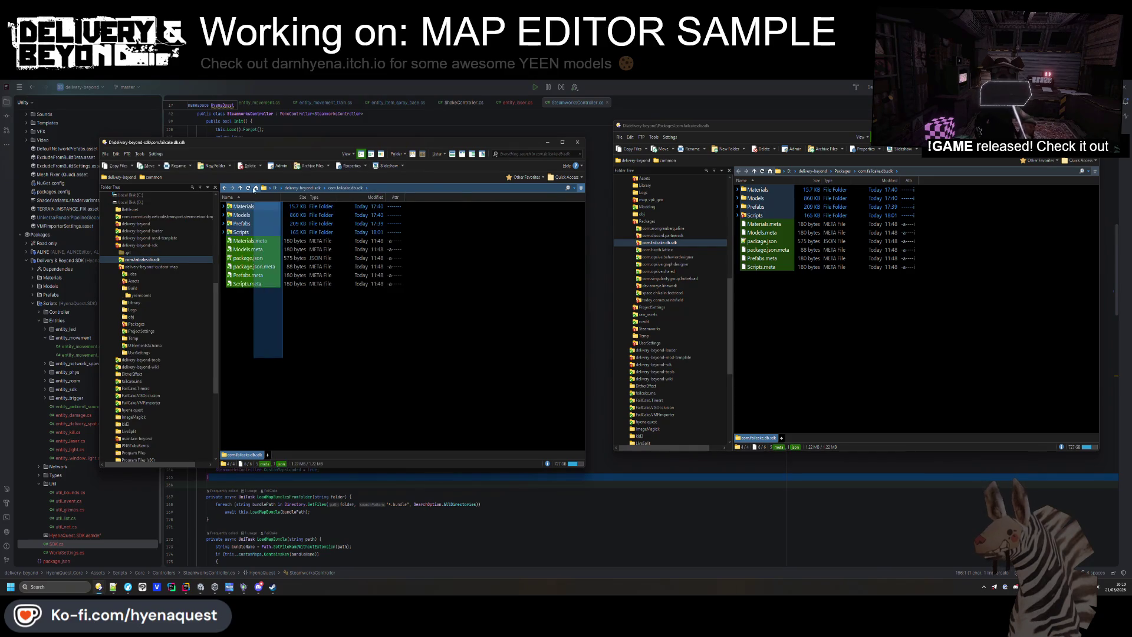
key("Delete")
key("Return")
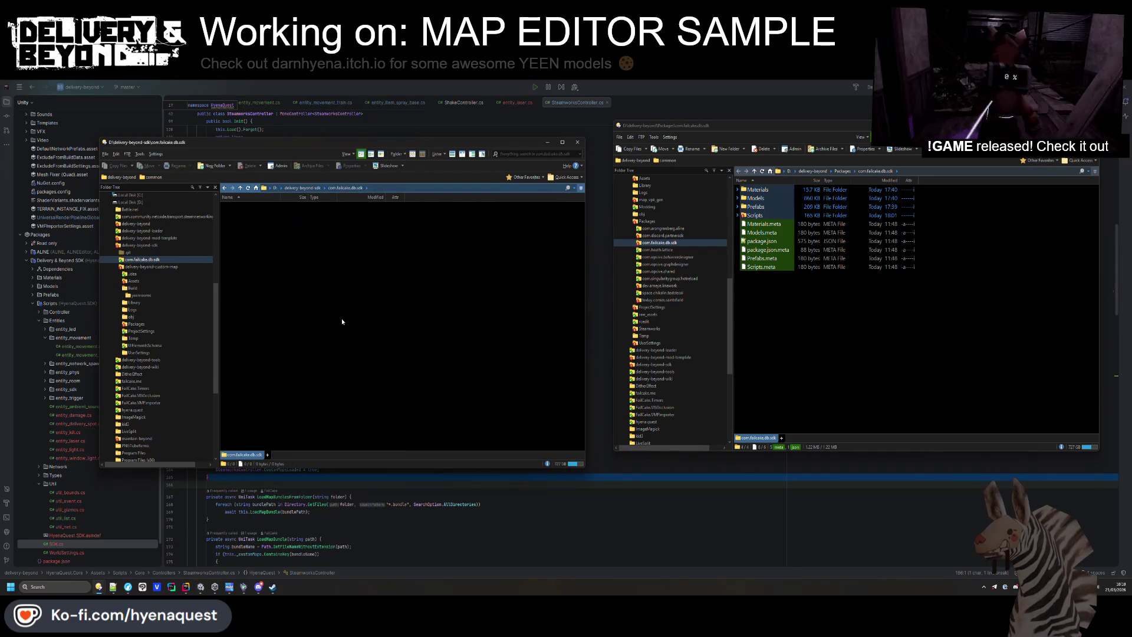
key("ctrl+v")
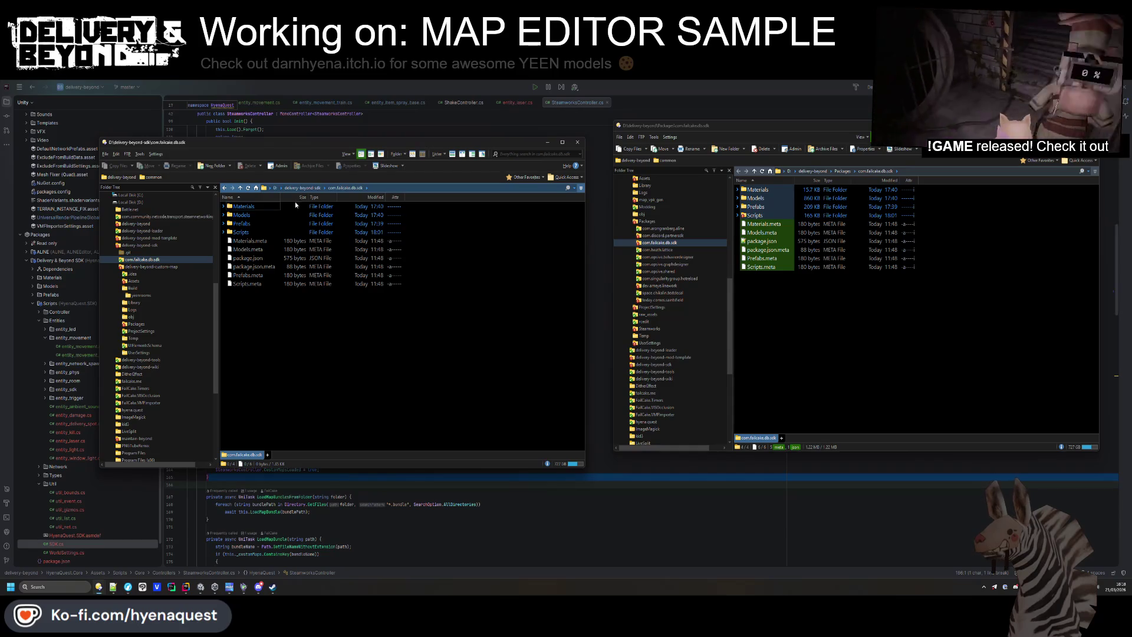
Return to the delivery-beyond-sdk repository folder and bring up its Git actions menu.
left_click(306, 189)
right_click(253, 285)
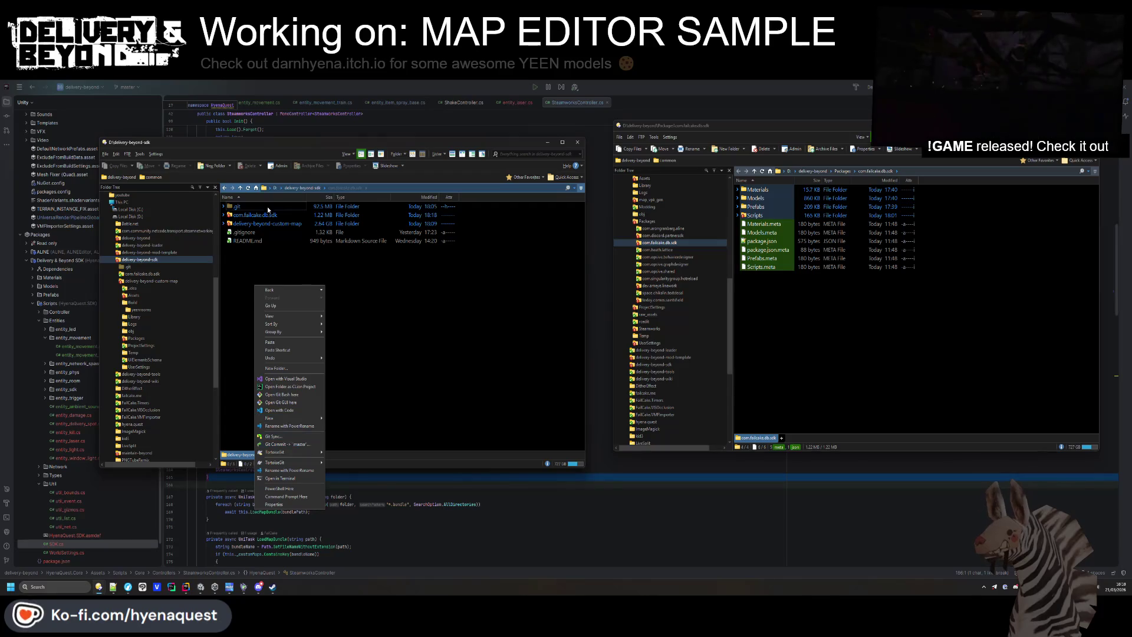
left_click(293, 224)
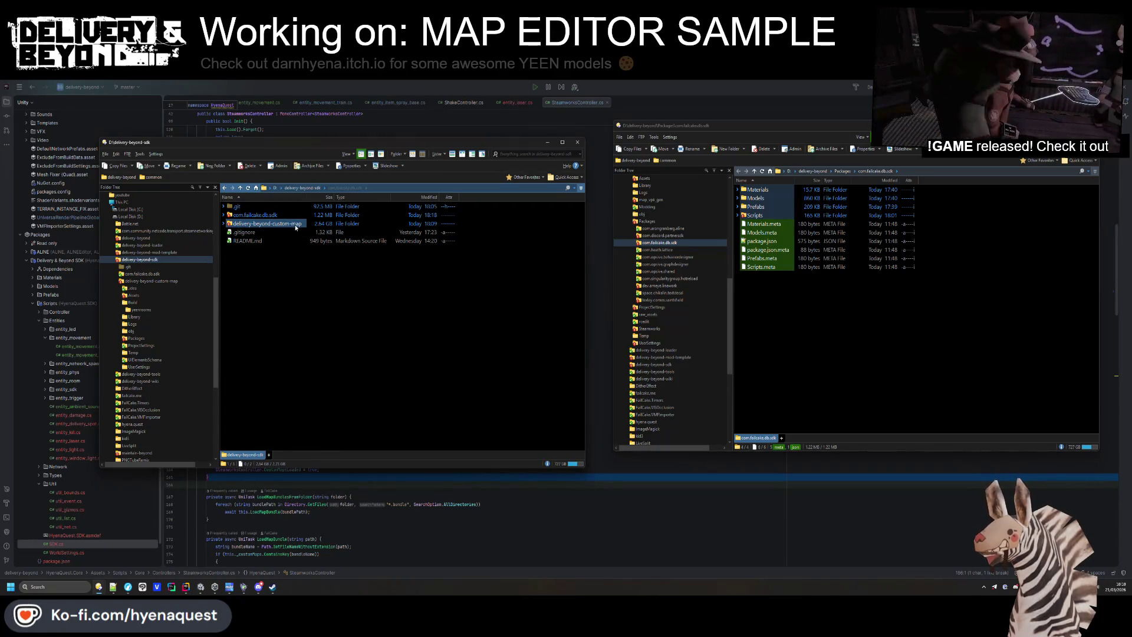
mouse_move(295, 227)
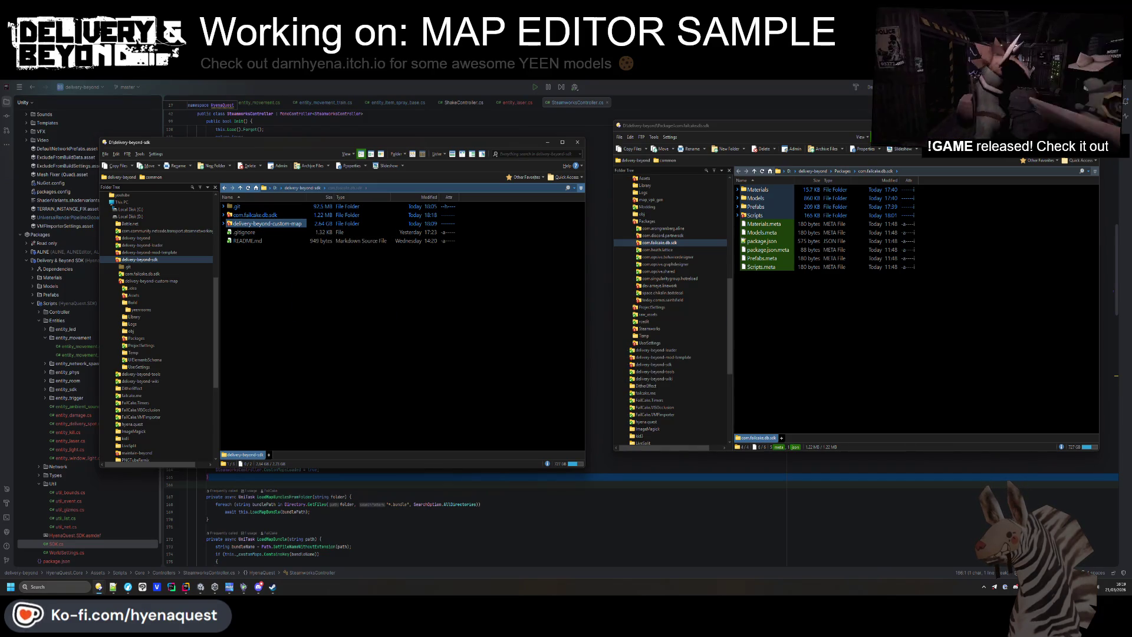
left_click(296, 291)
right_click(301, 299)
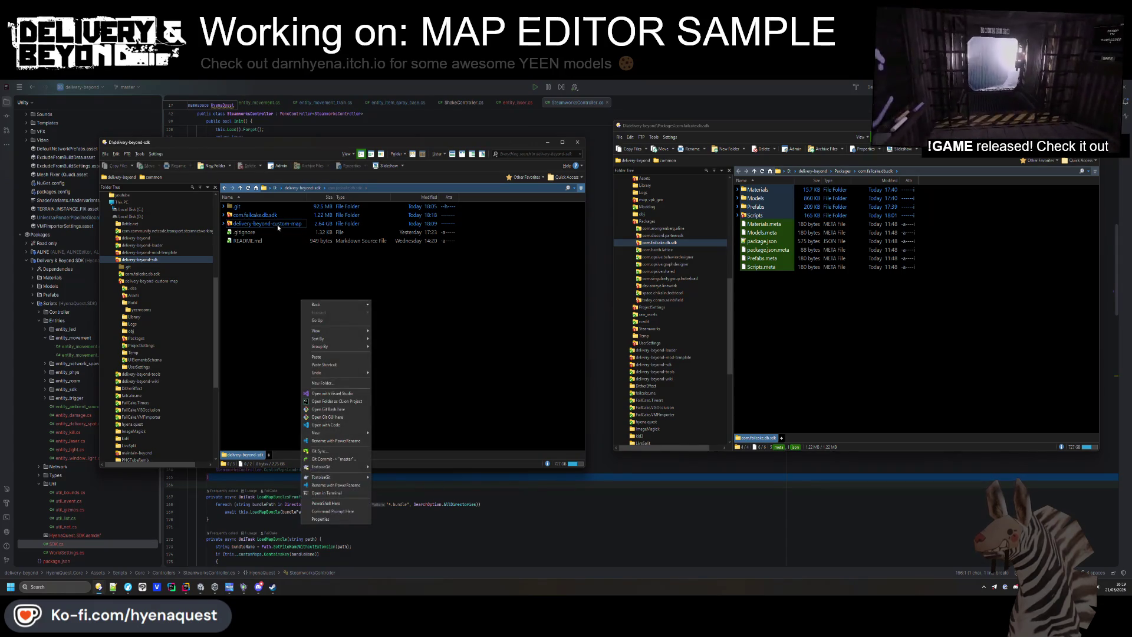
Commit all repository changes, including unversioned files, with a message about the SDK update.
left_click(333, 458)
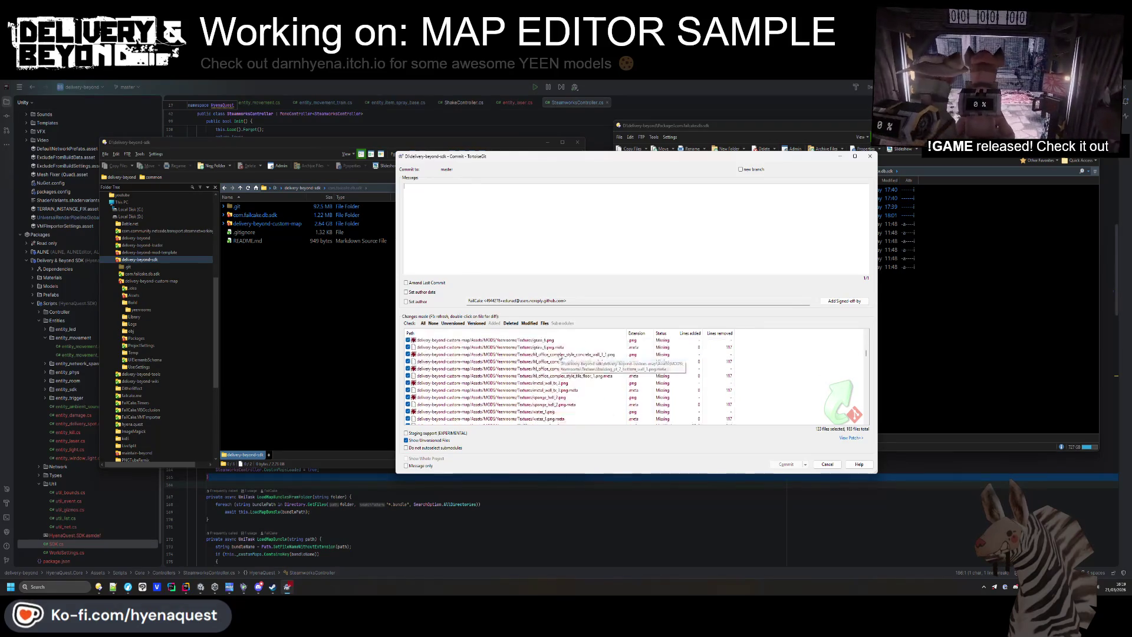
scroll(560, 358, "down", 20)
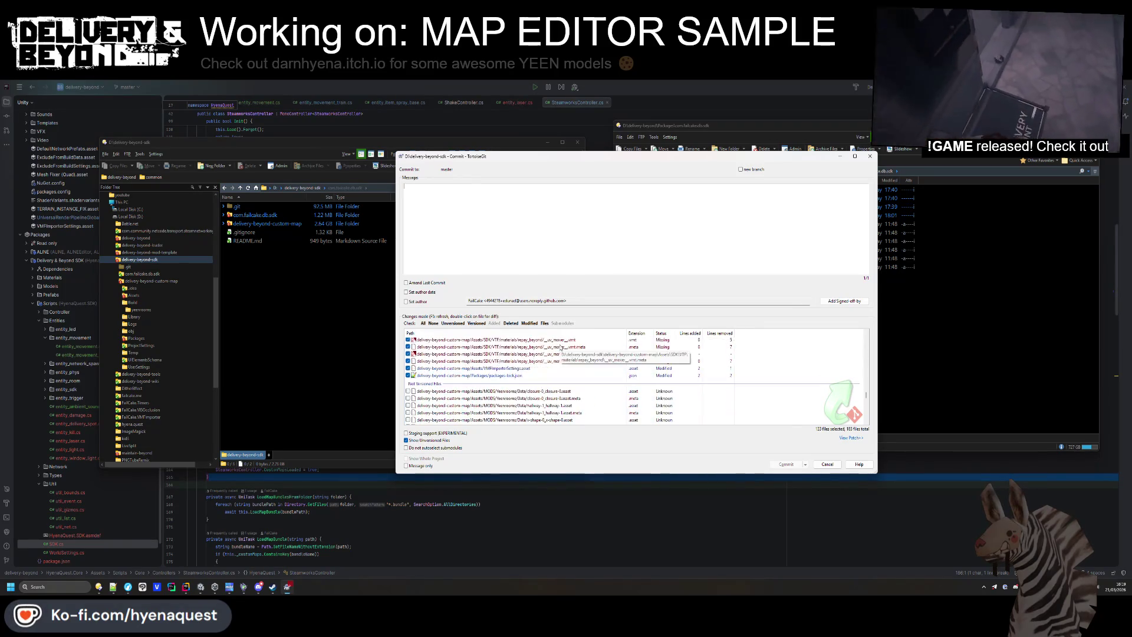
left_click(422, 323)
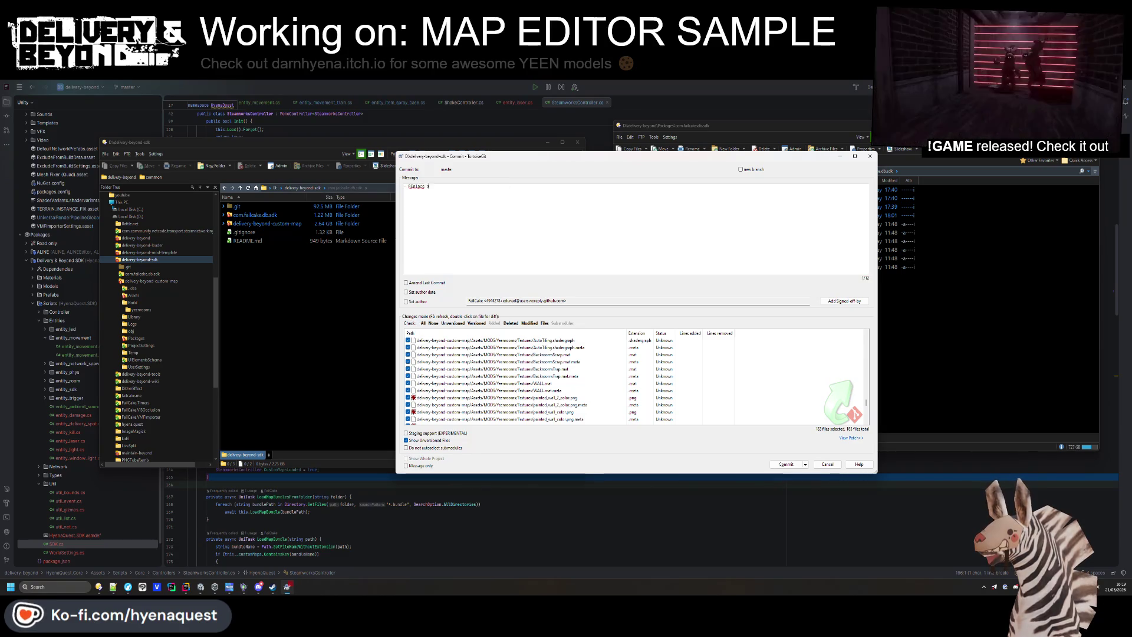
type("place samp")
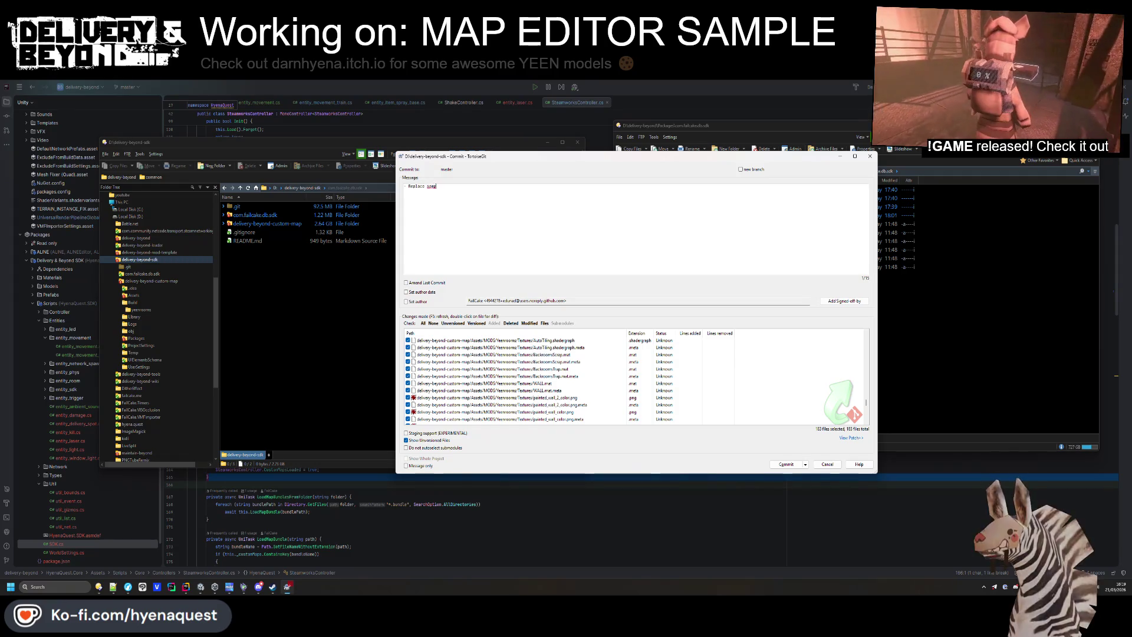
type("lerodyeenrooms")
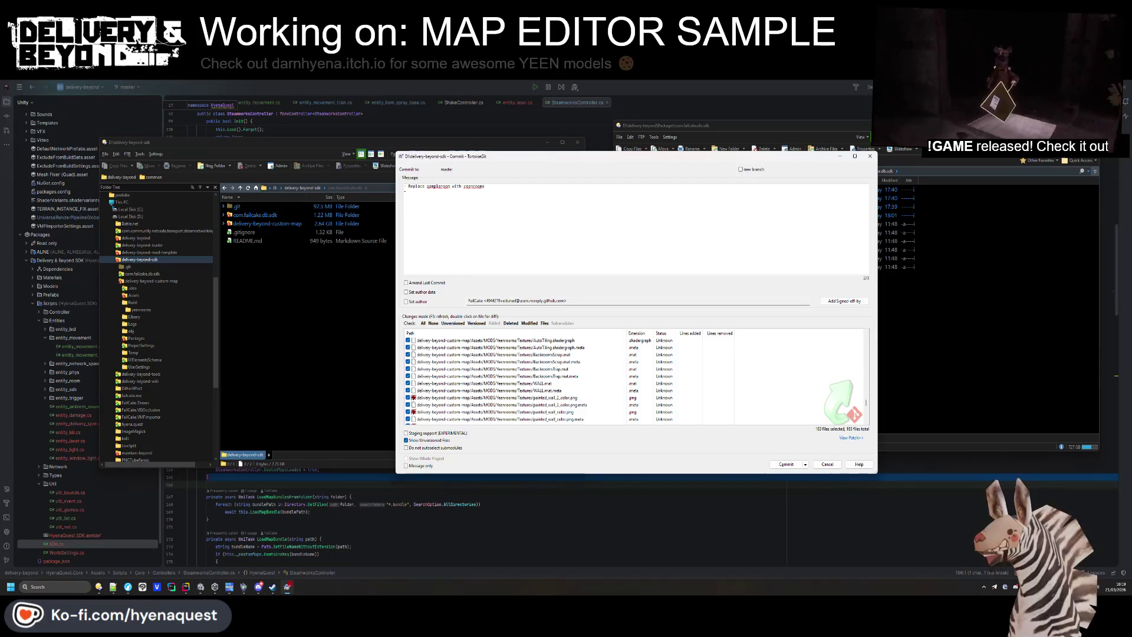
type("pgr")
type("date SDK laser")
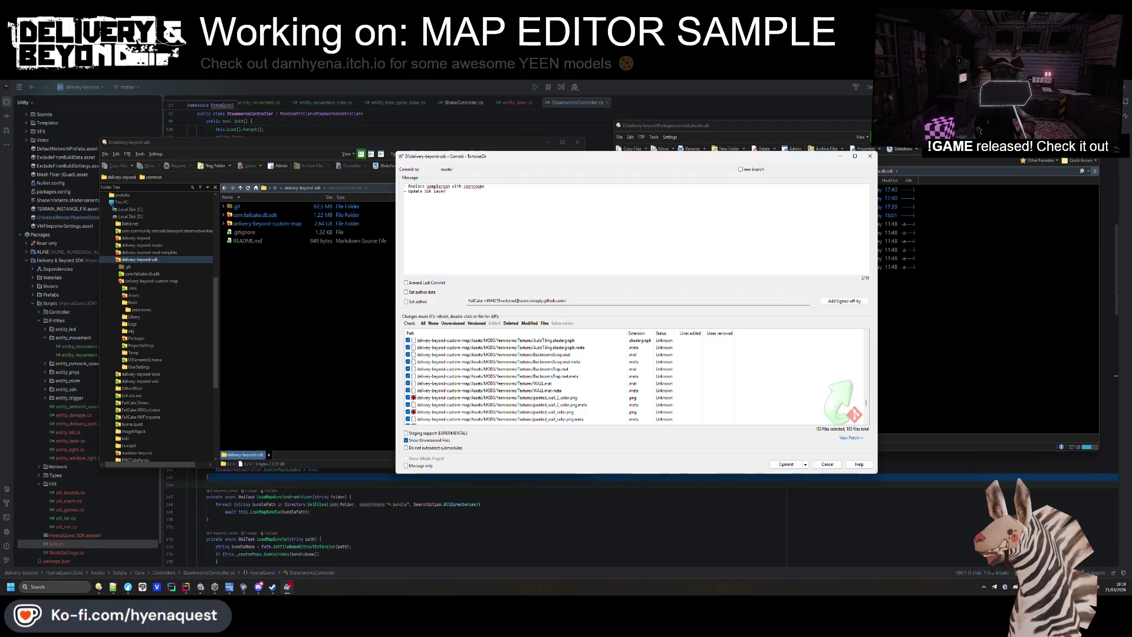
scroll(633, 378, "down", 8)
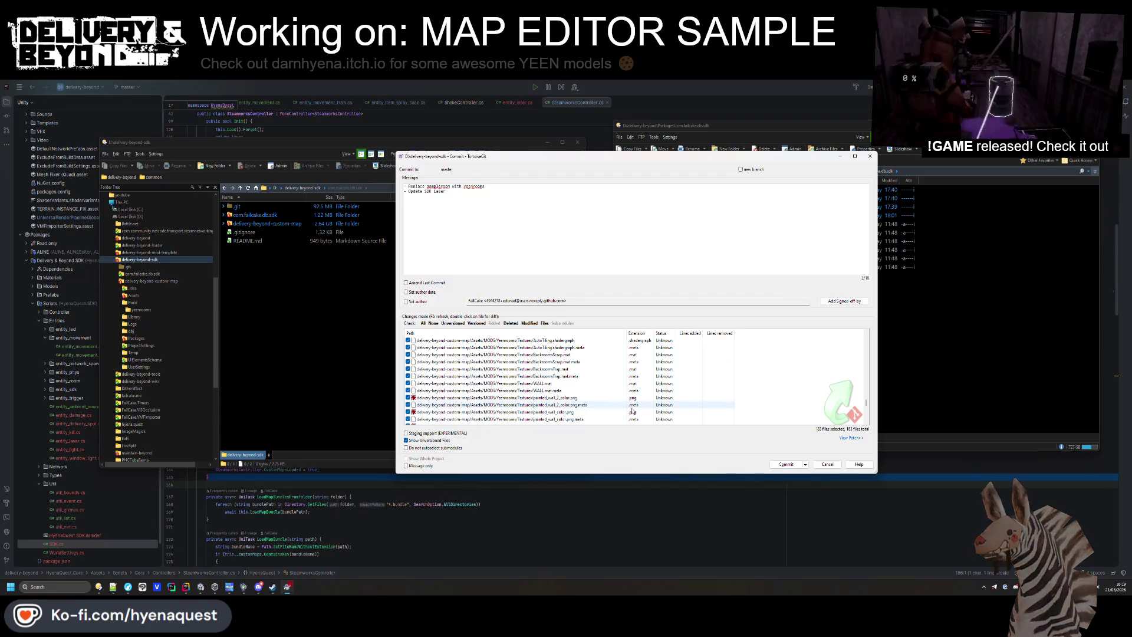
left_click(784, 465)
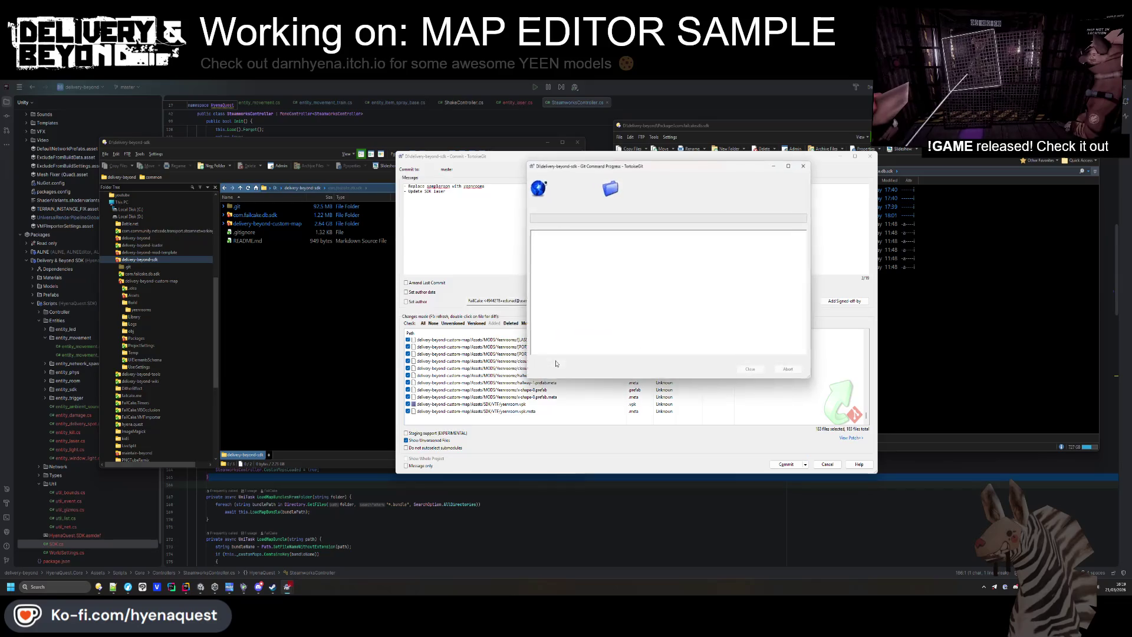
Push the new commit to origin master and close the finished progress dialog.
left_click(579, 370)
left_click(783, 347)
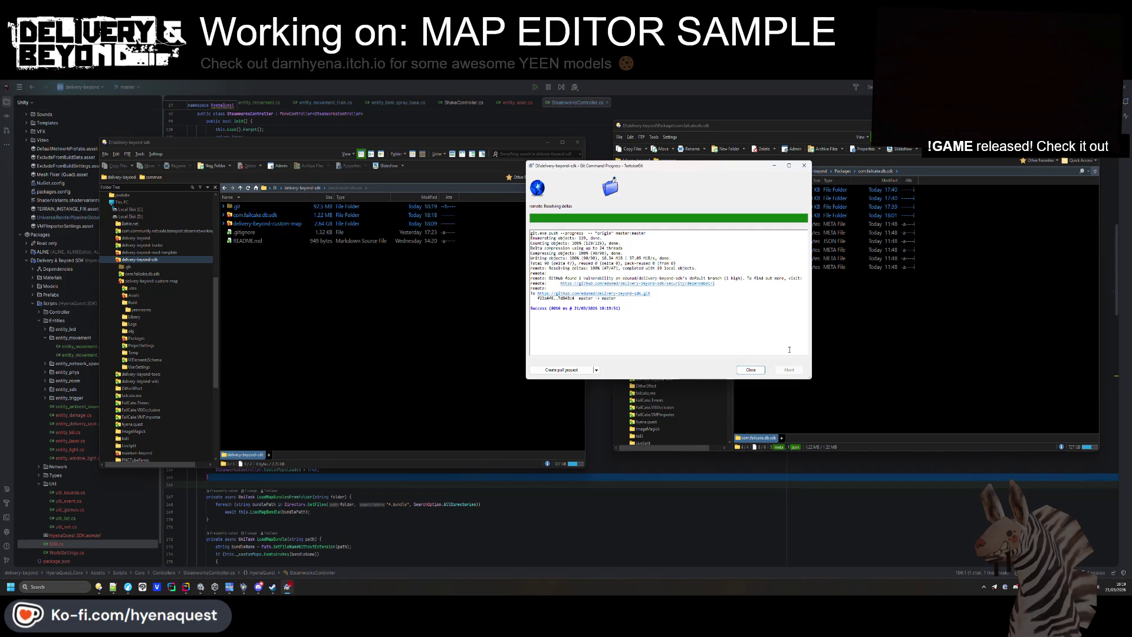
left_click(753, 370)
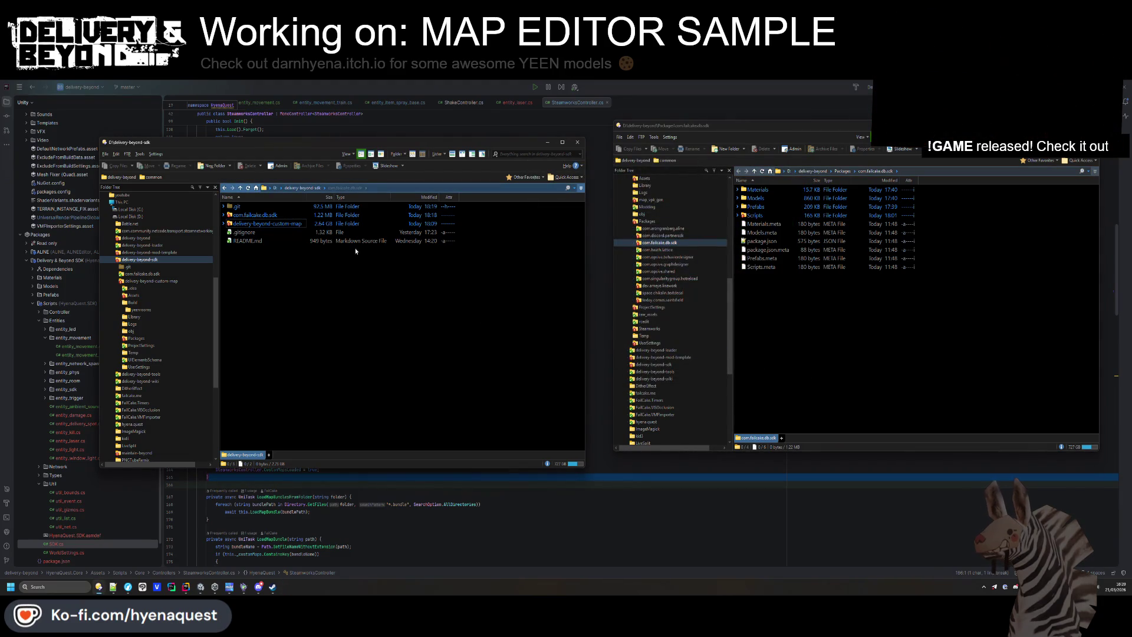
In the custom map editor, set Shader Precision Model to Platform Default.
left_click(213, 587)
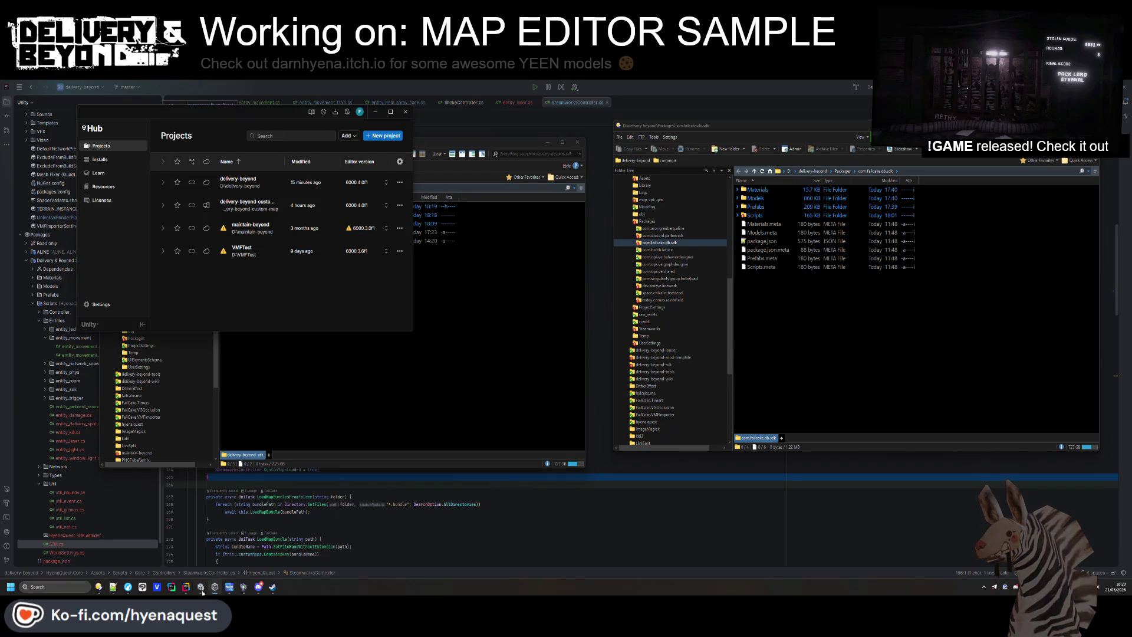
left_click(232, 555)
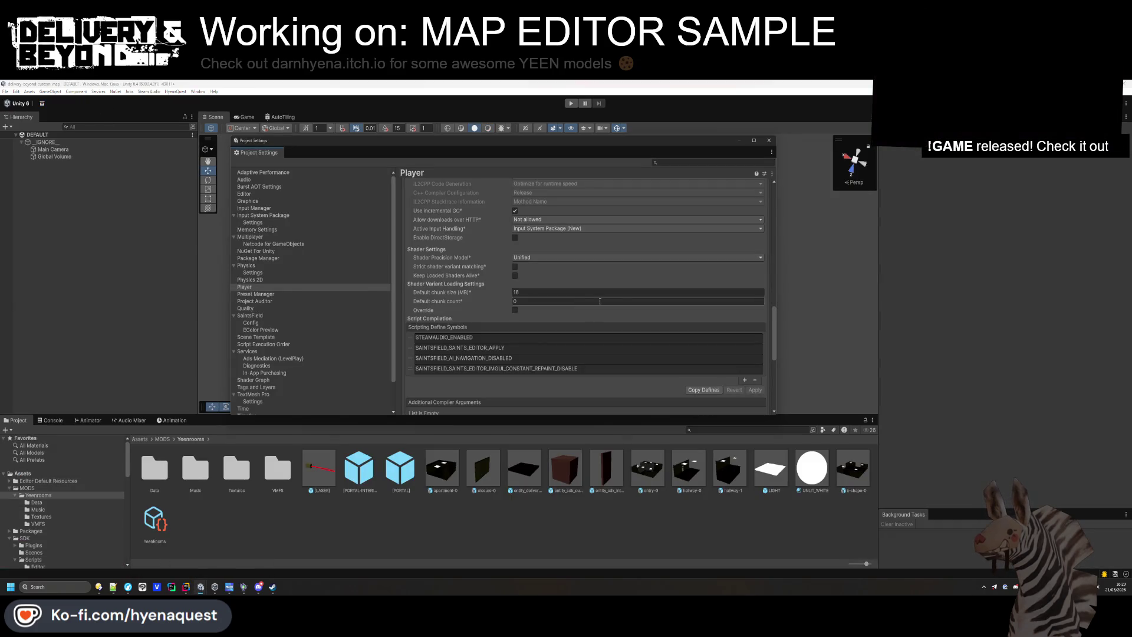
left_click(530, 258)
left_click(532, 268)
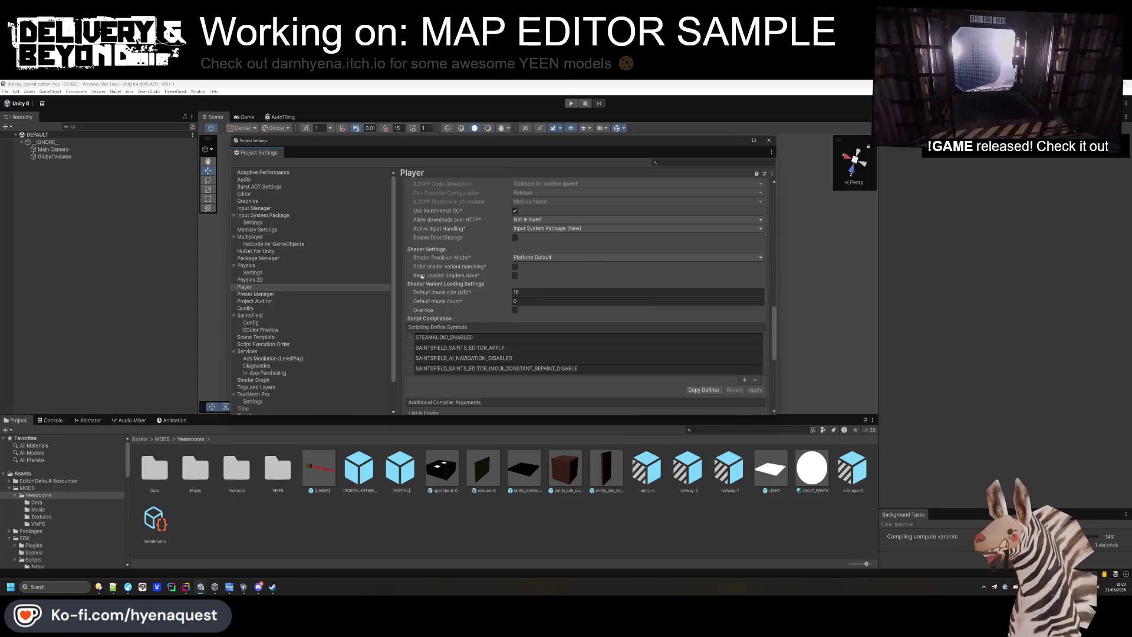
Switch to the main delivery-beyond project's Unity editor with its STARTUP scene.
mouse_move(457, 240)
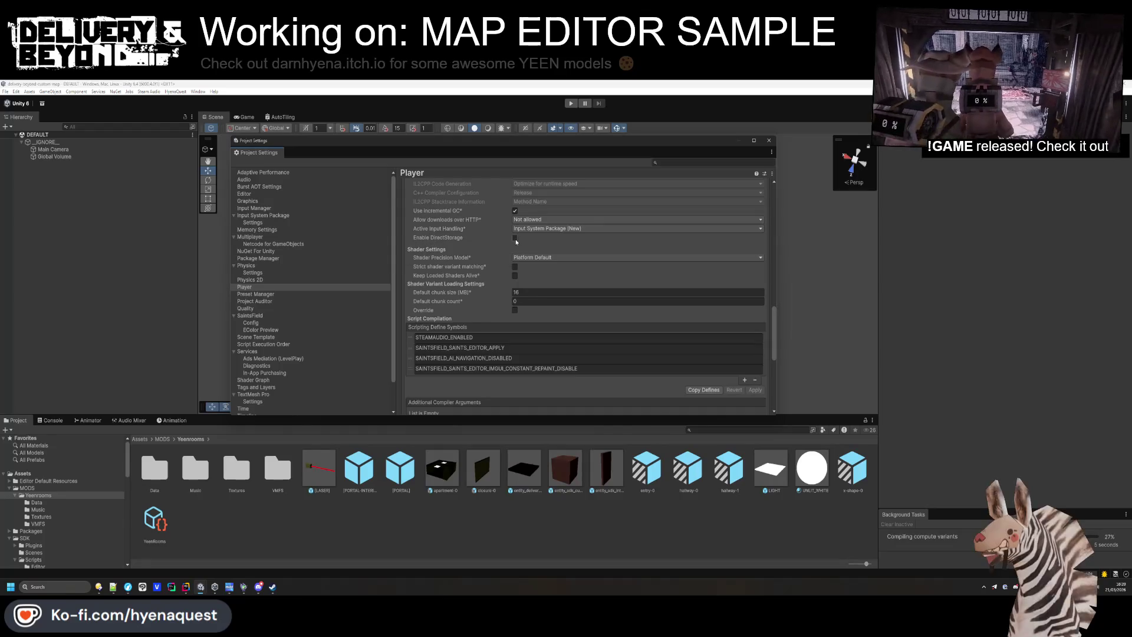
mouse_move(215, 576)
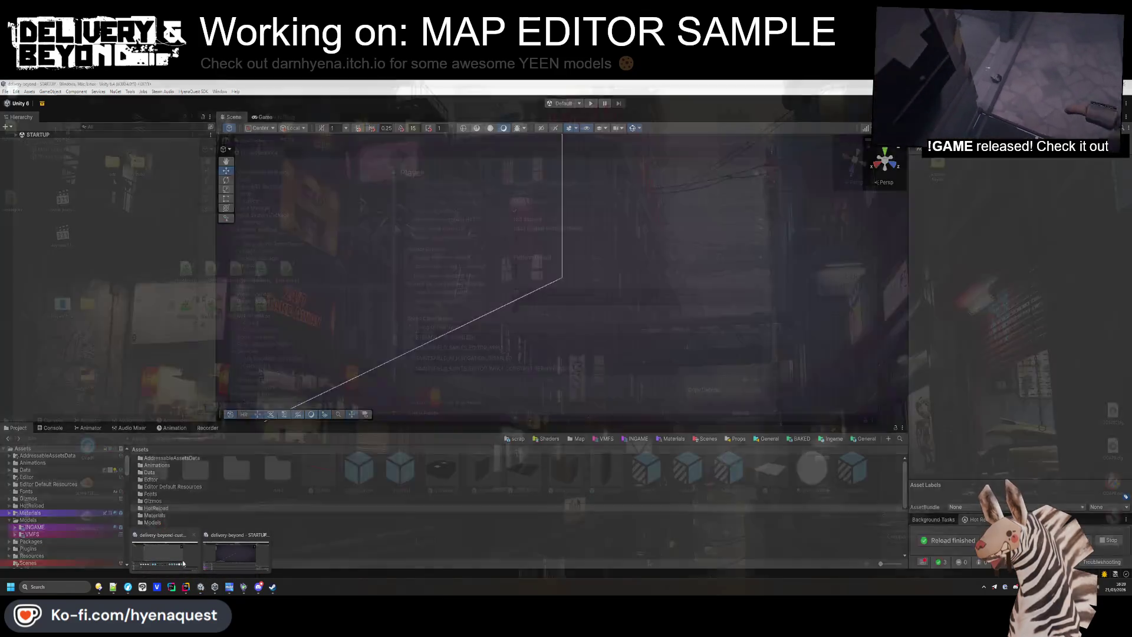
left_click(235, 553)
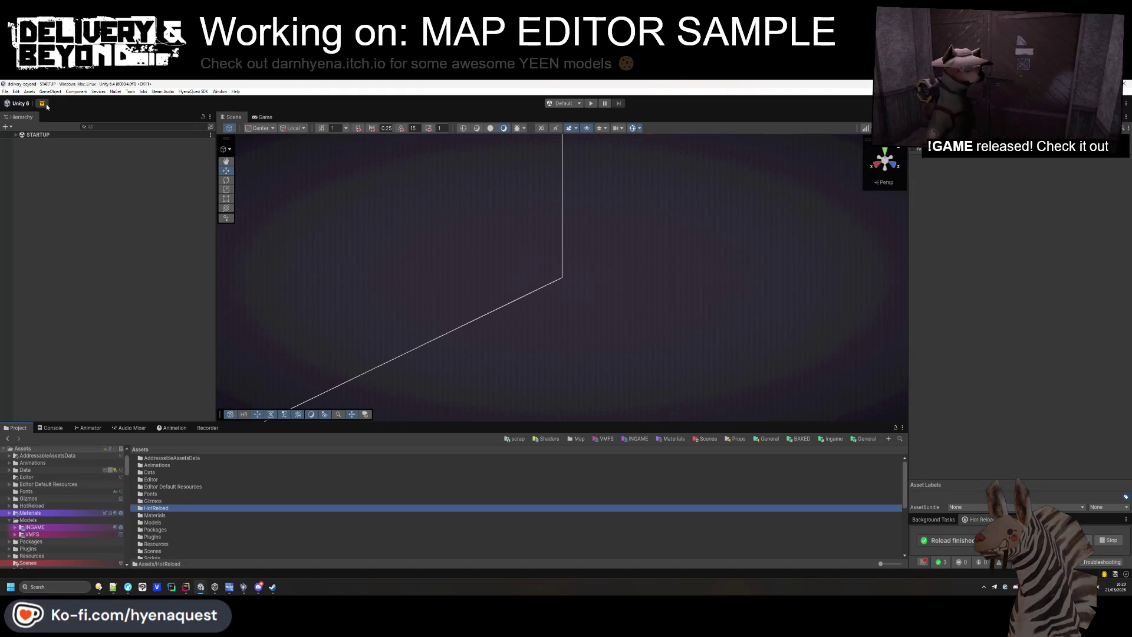
Open Project Settings on the Player page from the Edit menu and review its options.
left_click(15, 93)
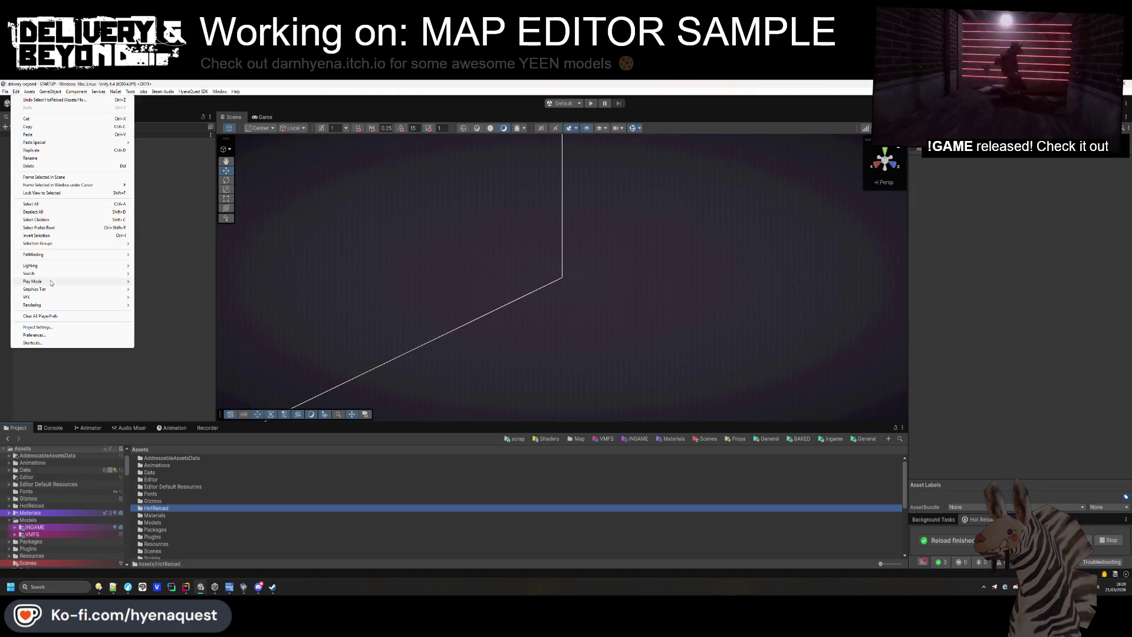
left_click(56, 326)
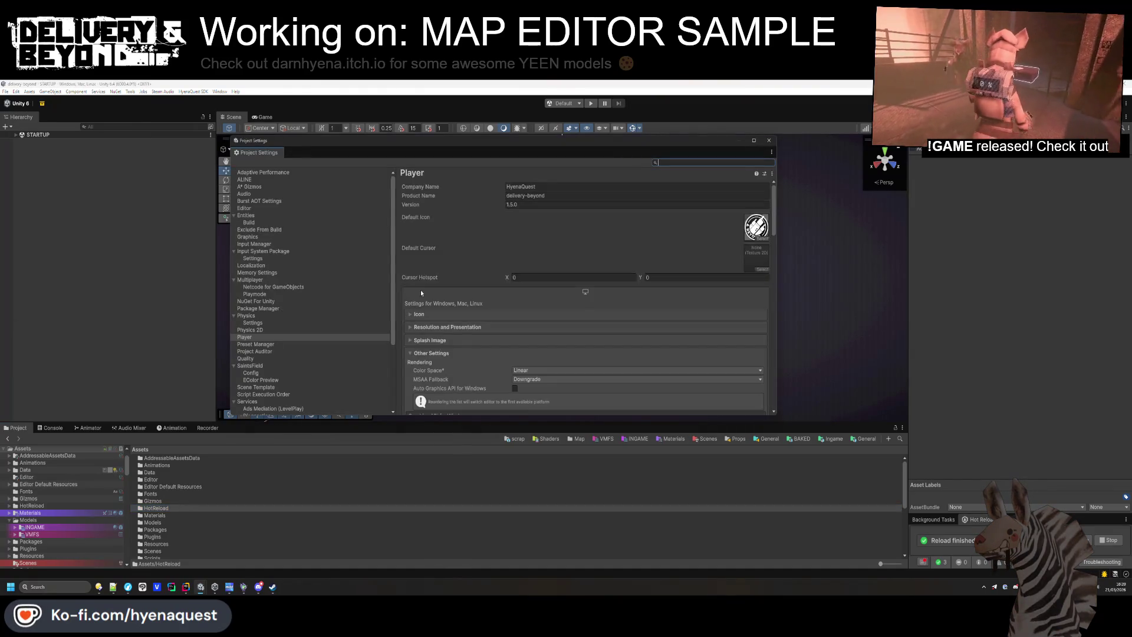
scroll(413, 294, "down", 10)
scroll(423, 285, "down", 5)
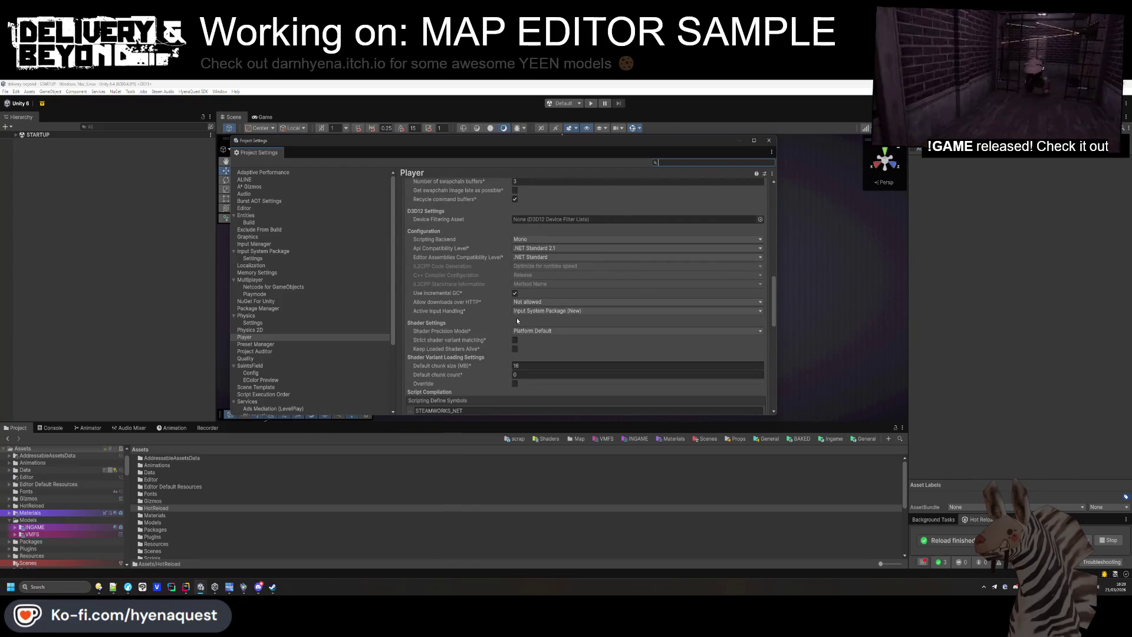
scroll(517, 317, "down", 8)
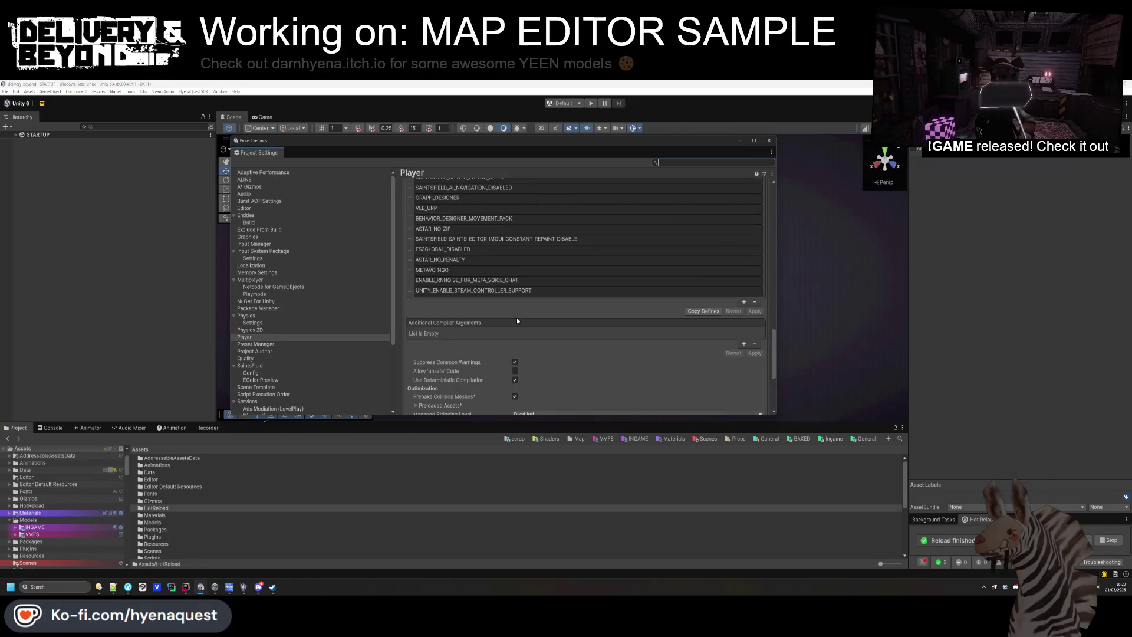
scroll(516, 317, "down", 3)
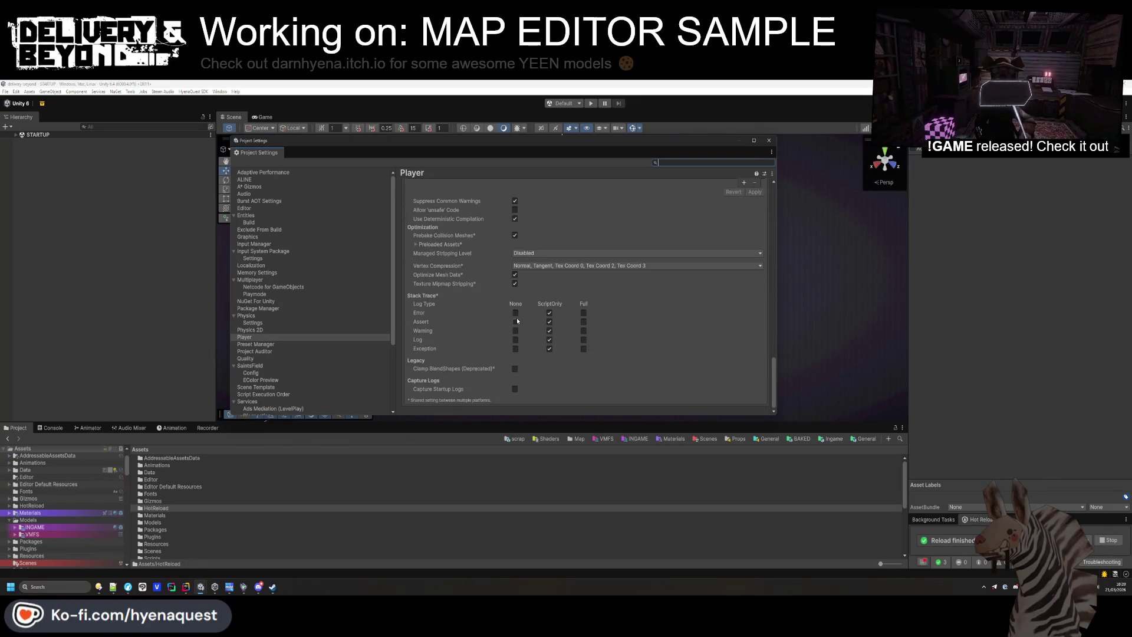
scroll(511, 374, "up", 8)
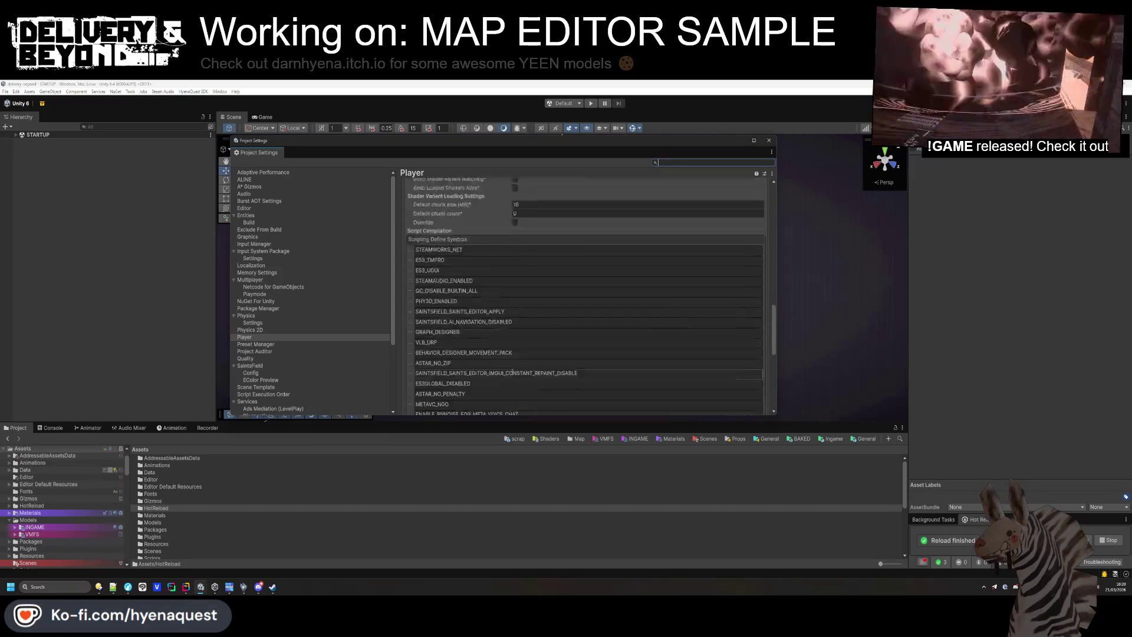
scroll(515, 359, "up", 10)
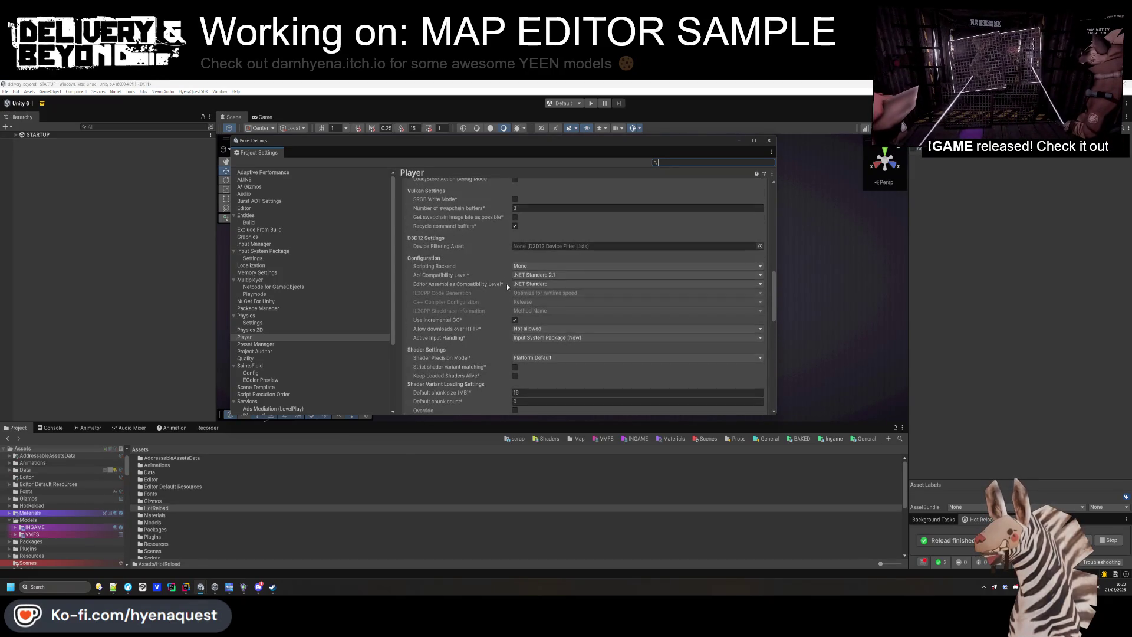
scroll(512, 307, "down", 2)
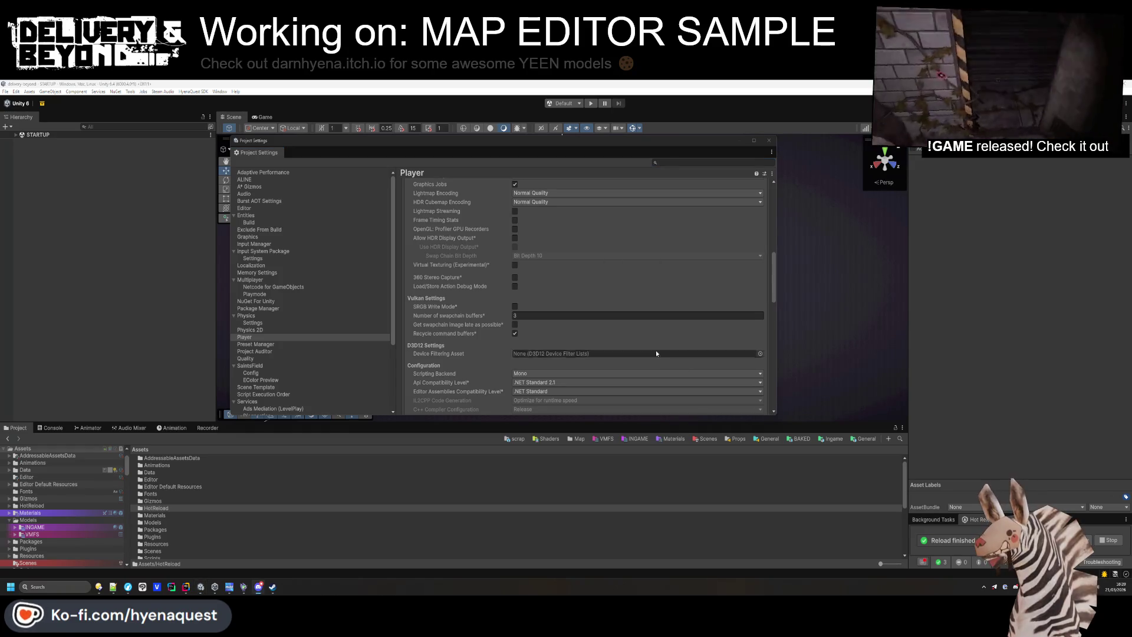
scroll(603, 305, "up", 5)
scroll(608, 299, "up", 10)
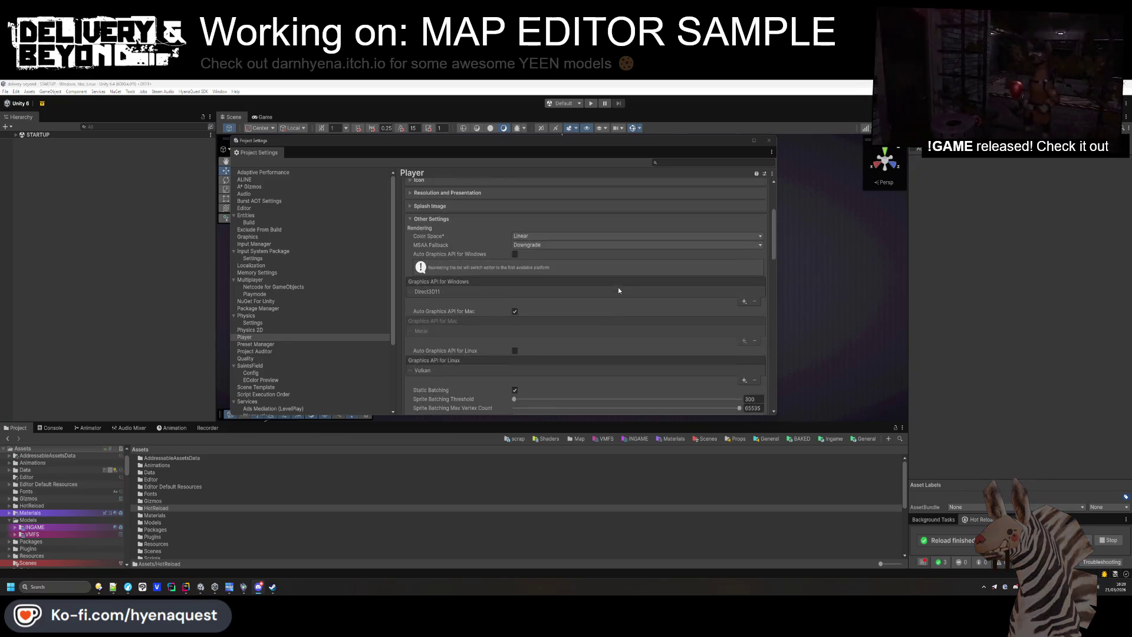
scroll(616, 297, "up", 6)
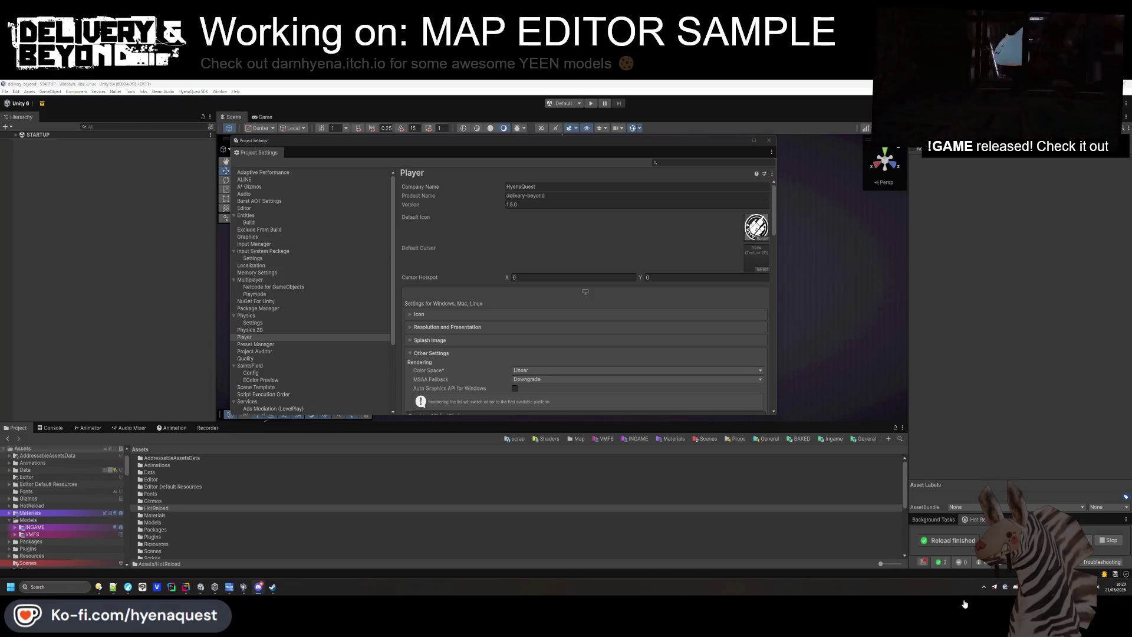
Scroll to the bottom of the Player settings, then switch to the Graphics page.
scroll(448, 257, "down", 3)
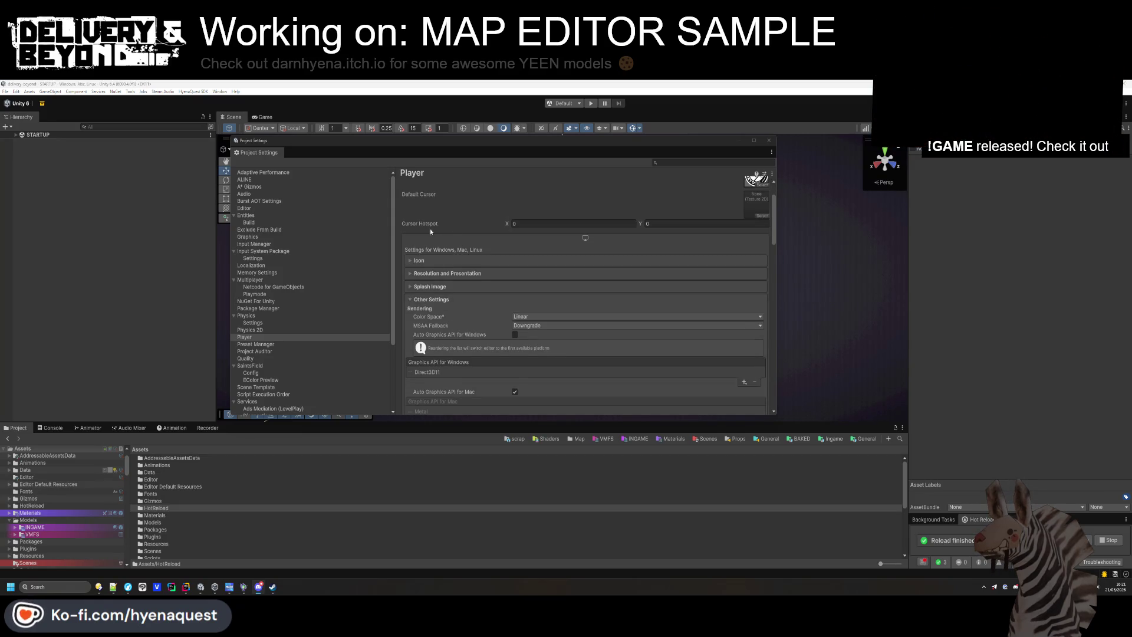
scroll(468, 275, "down", 3)
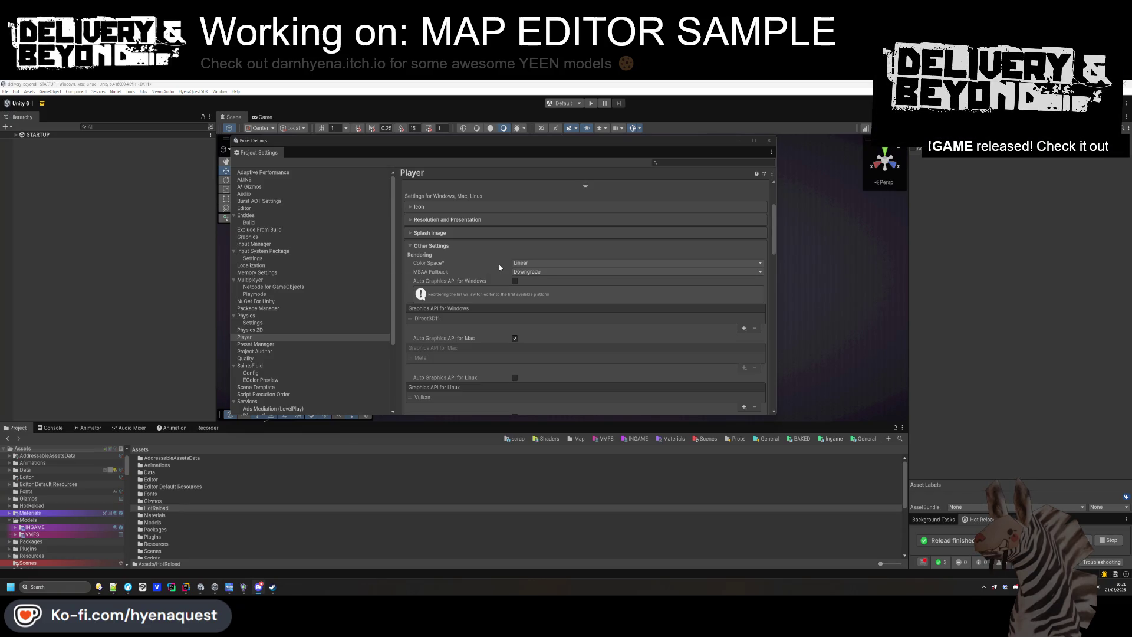
scroll(489, 298, "down", 2)
scroll(489, 299, "down", 6)
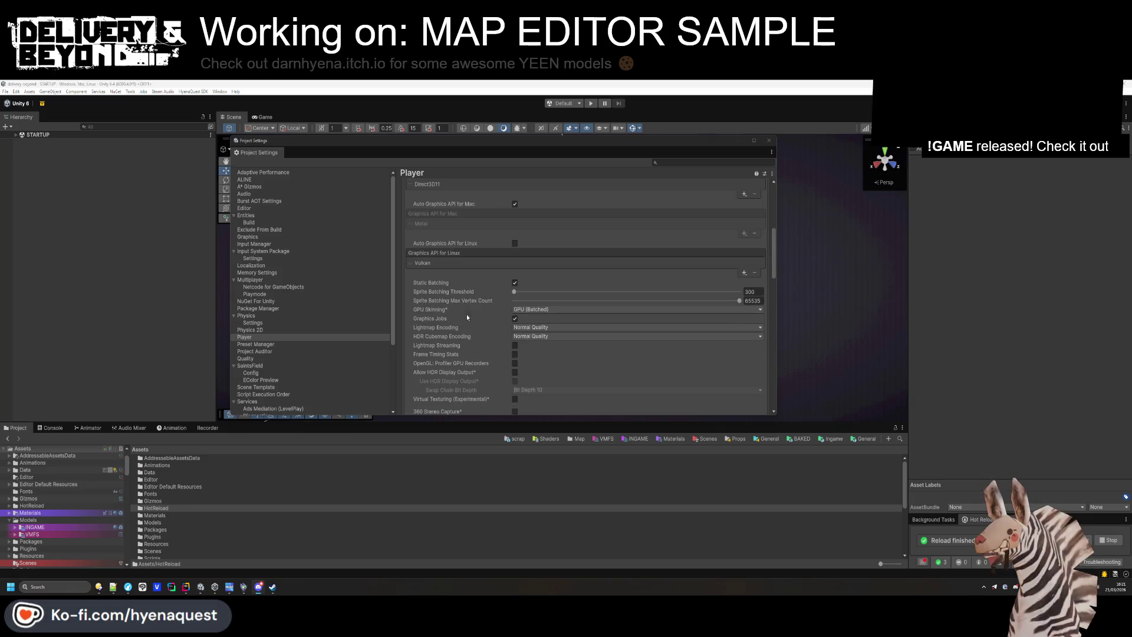
scroll(474, 286, "down", 9)
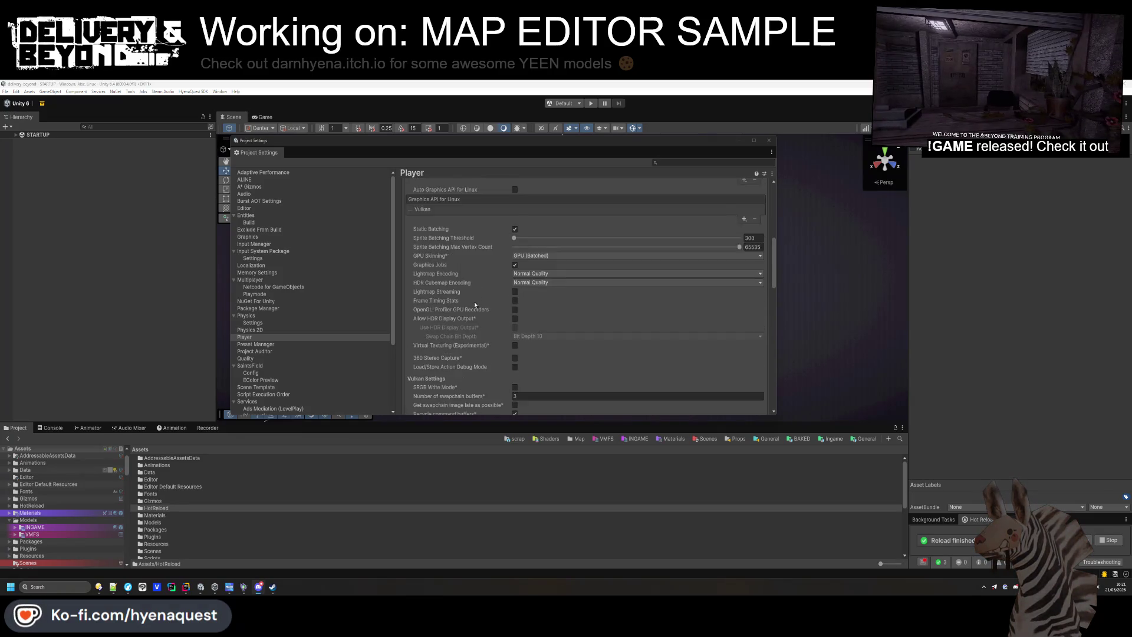
scroll(485, 274, "down", 4)
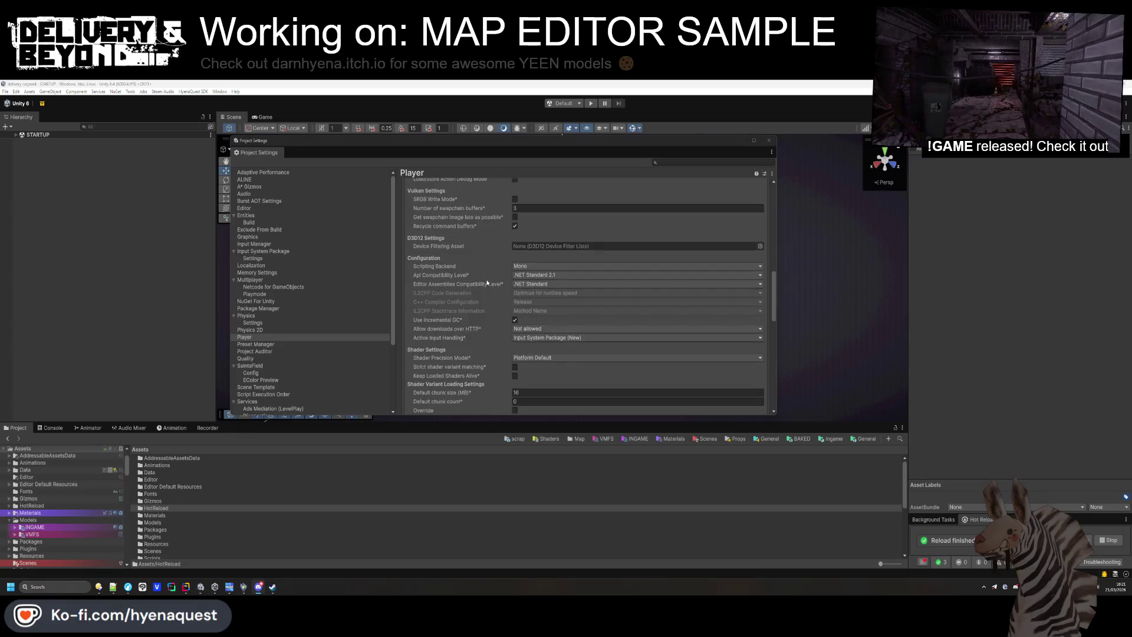
scroll(492, 281, "down", 9)
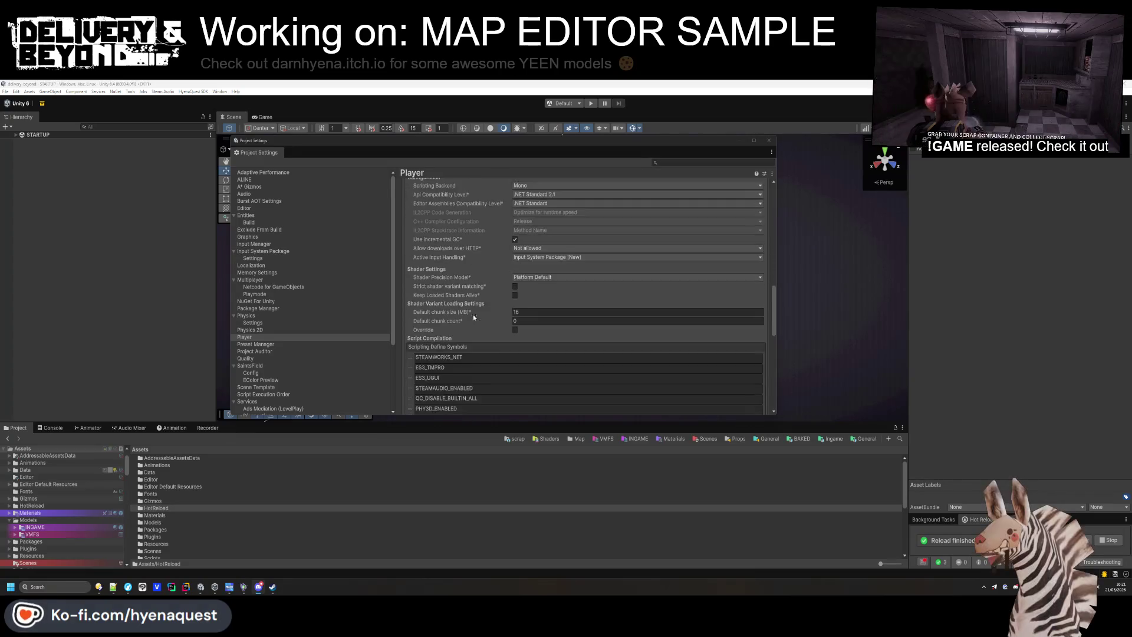
scroll(476, 309, "down", 12)
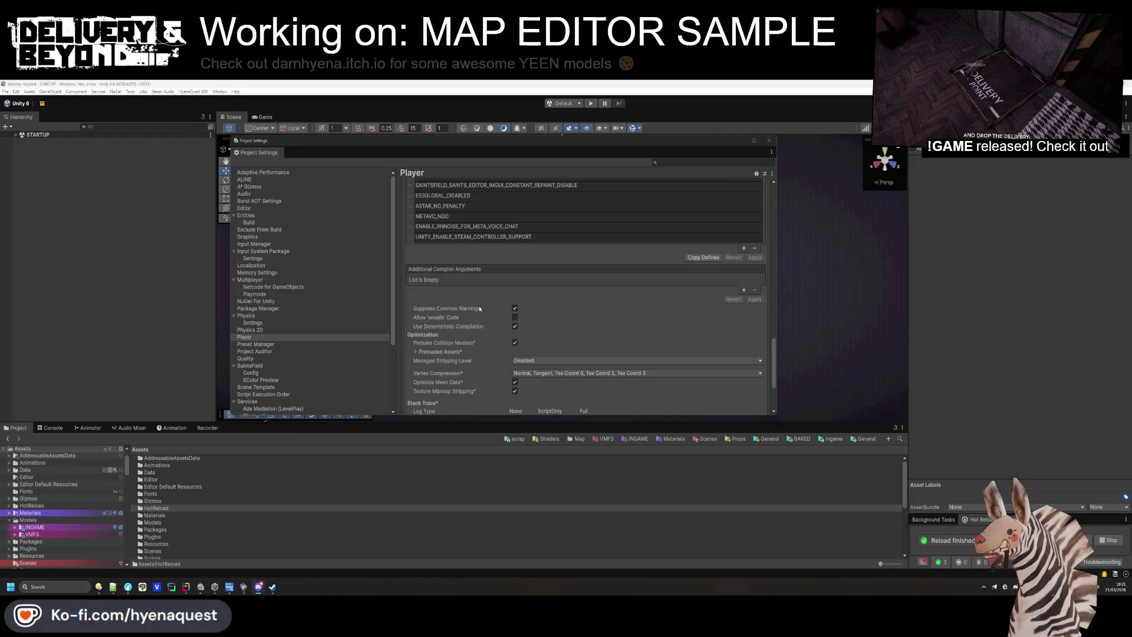
scroll(479, 308, "down", 3)
scroll(479, 307, "down", 2)
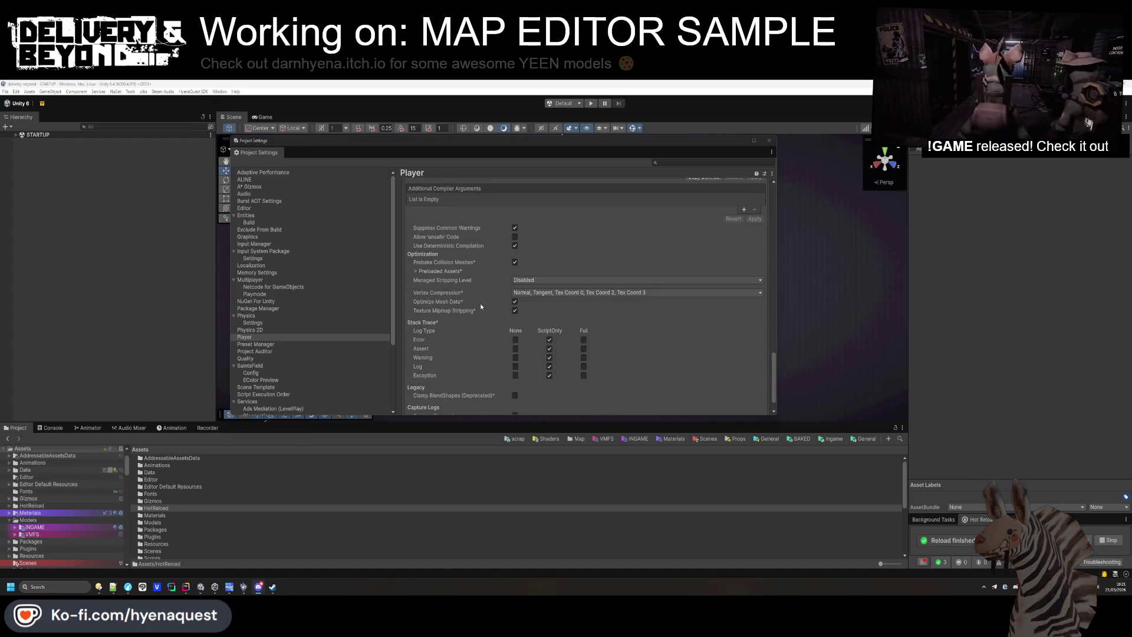
scroll(461, 272, "down", 2)
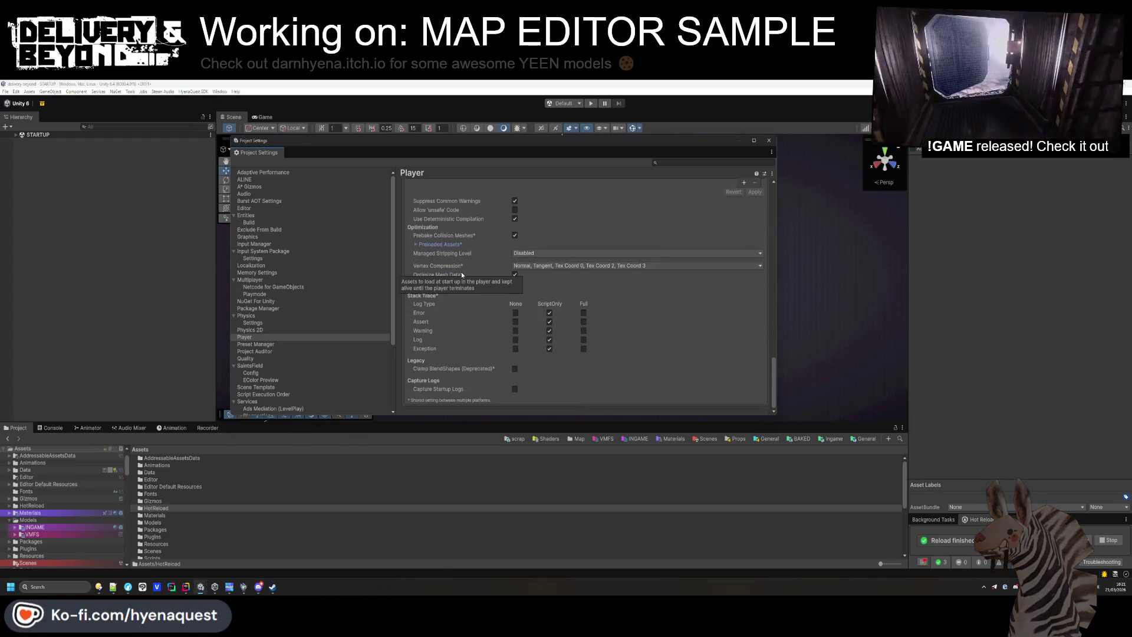
left_click(259, 236)
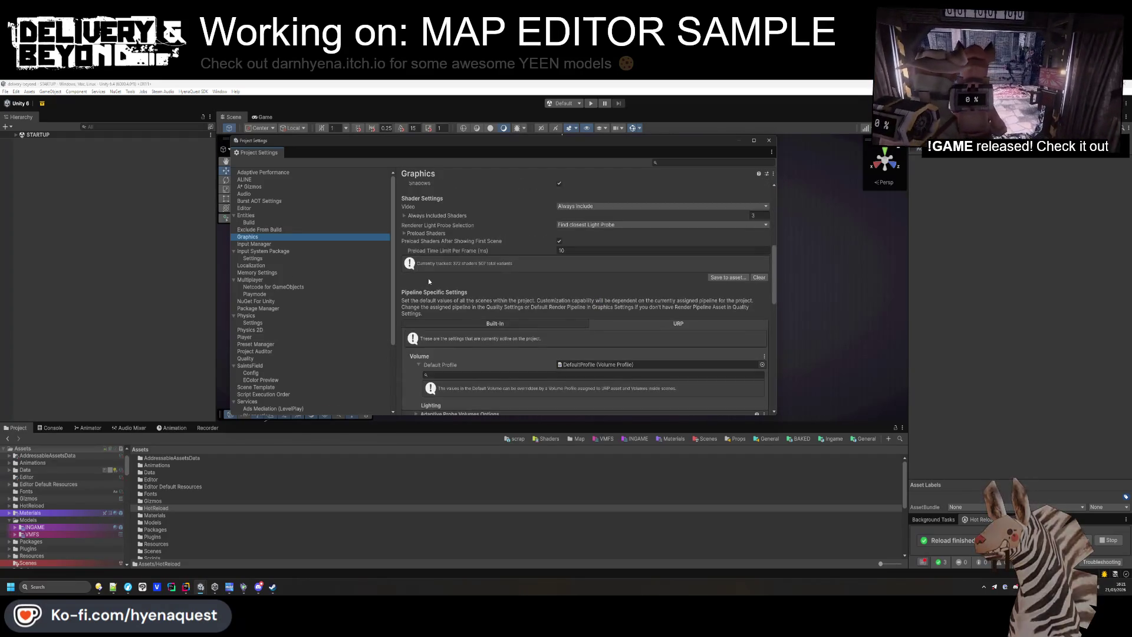
Scroll through the Graphics settings page.
scroll(467, 305, "down", 15)
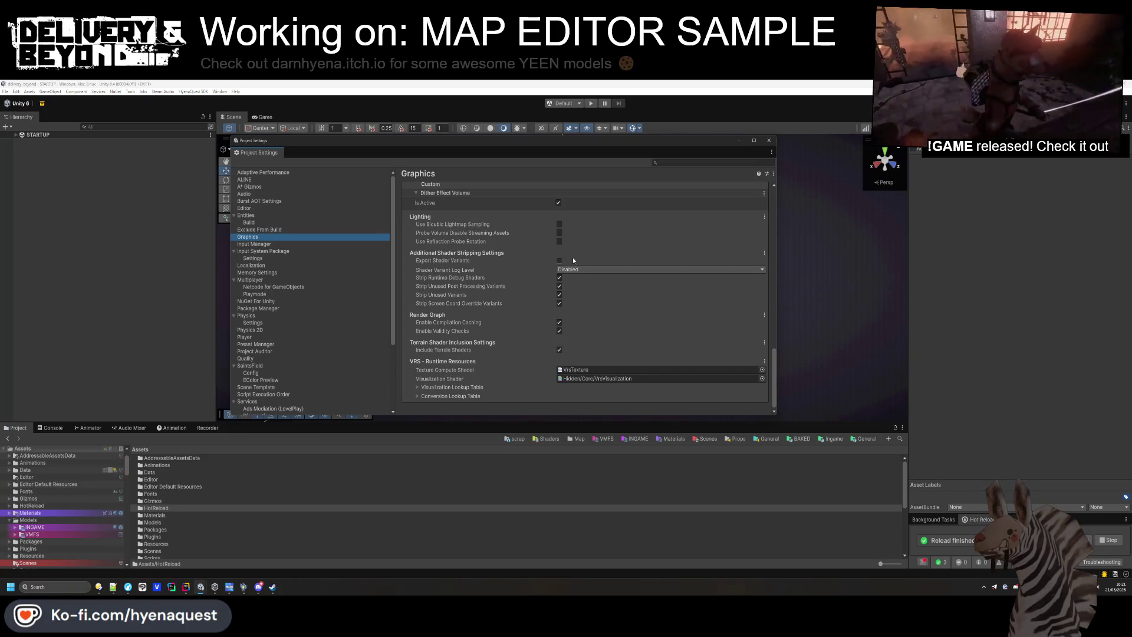
scroll(533, 362, "up", 5)
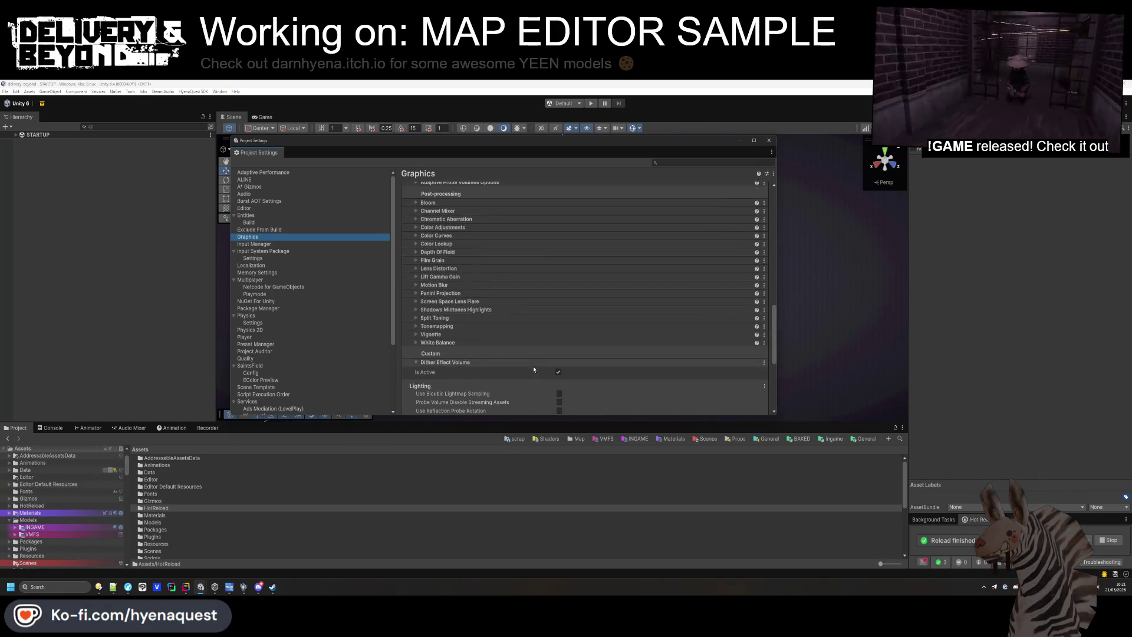
scroll(533, 365, "up", 10)
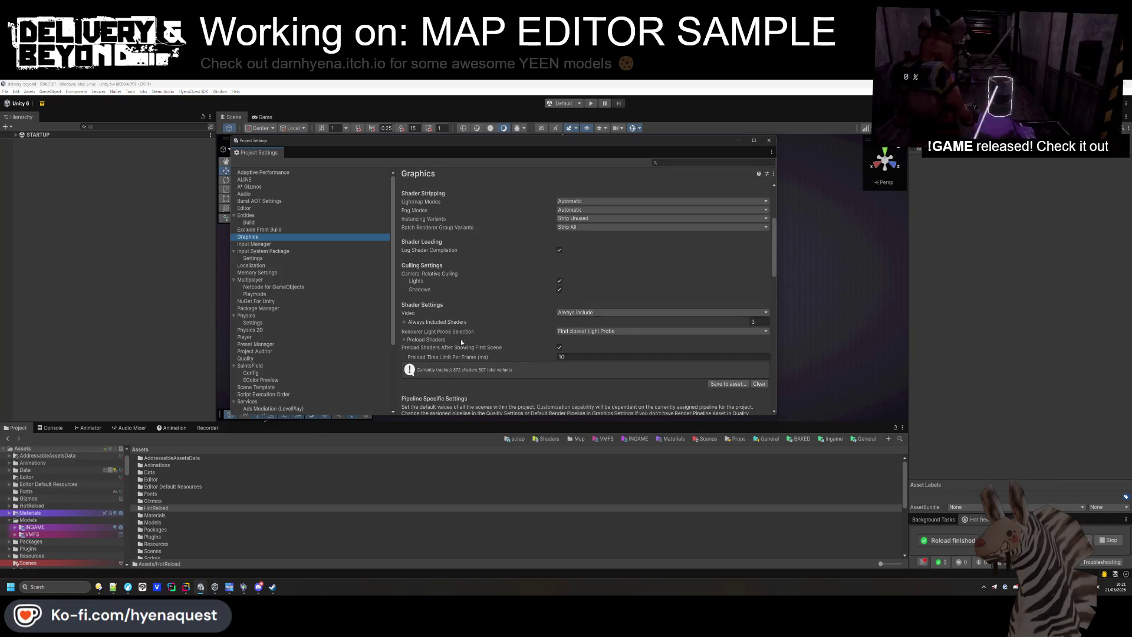
scroll(442, 338, "up", 3)
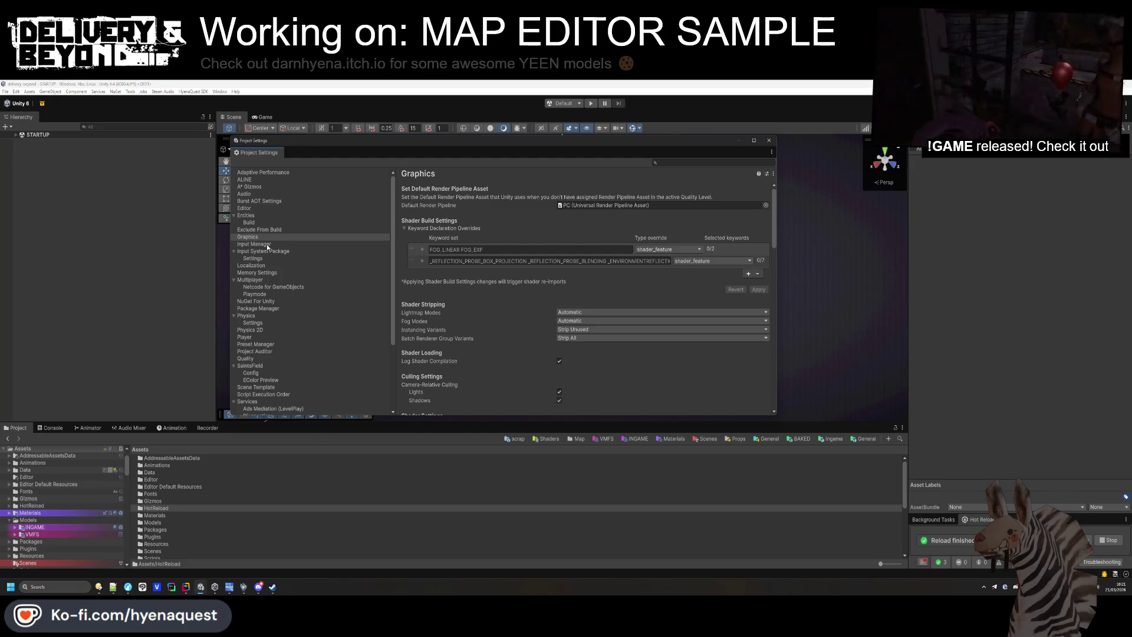
Check the Input System, Multiplayer, Netcode, Playmode, Package Manager and Physics pages, then close Project Settings.
left_click(269, 258)
left_click(263, 281)
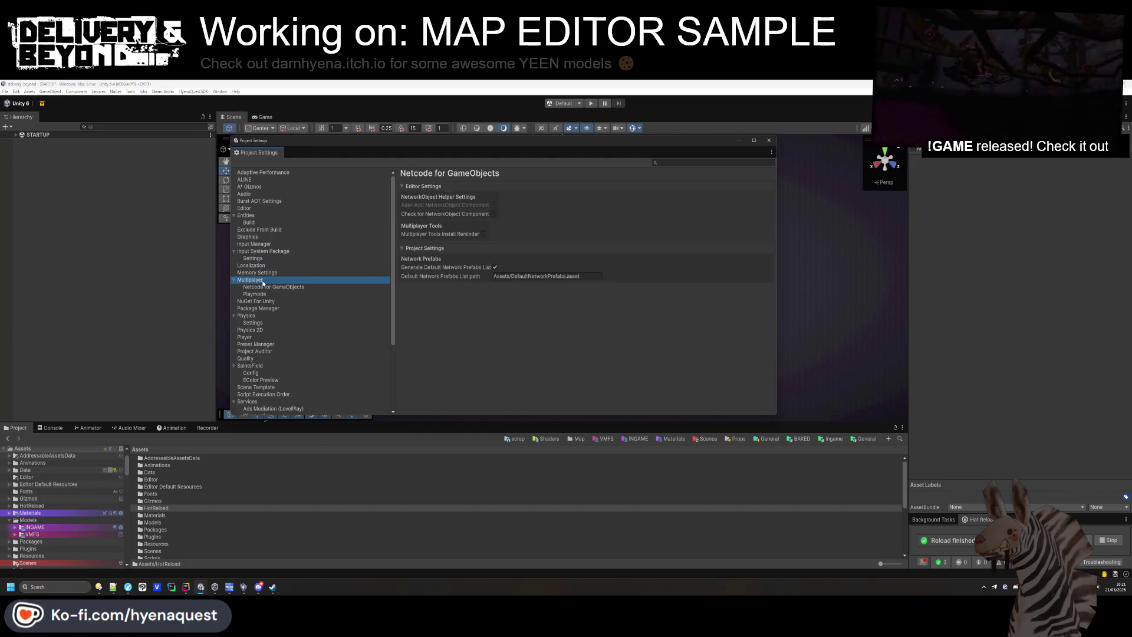
left_click(264, 288)
left_click(264, 300)
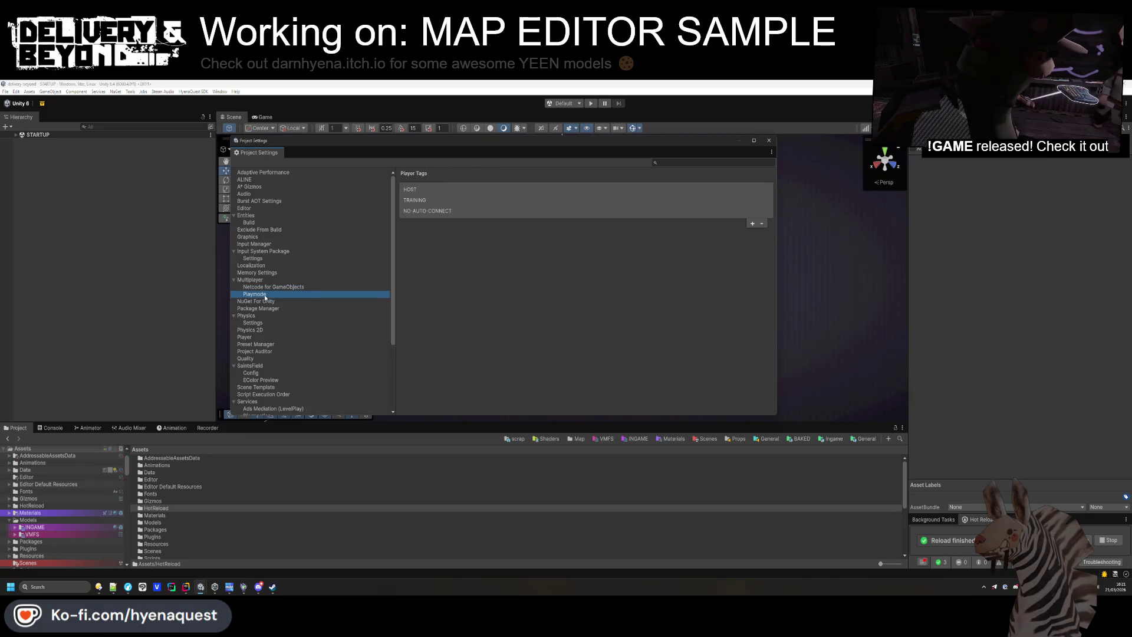
left_click(263, 308)
left_click(264, 316)
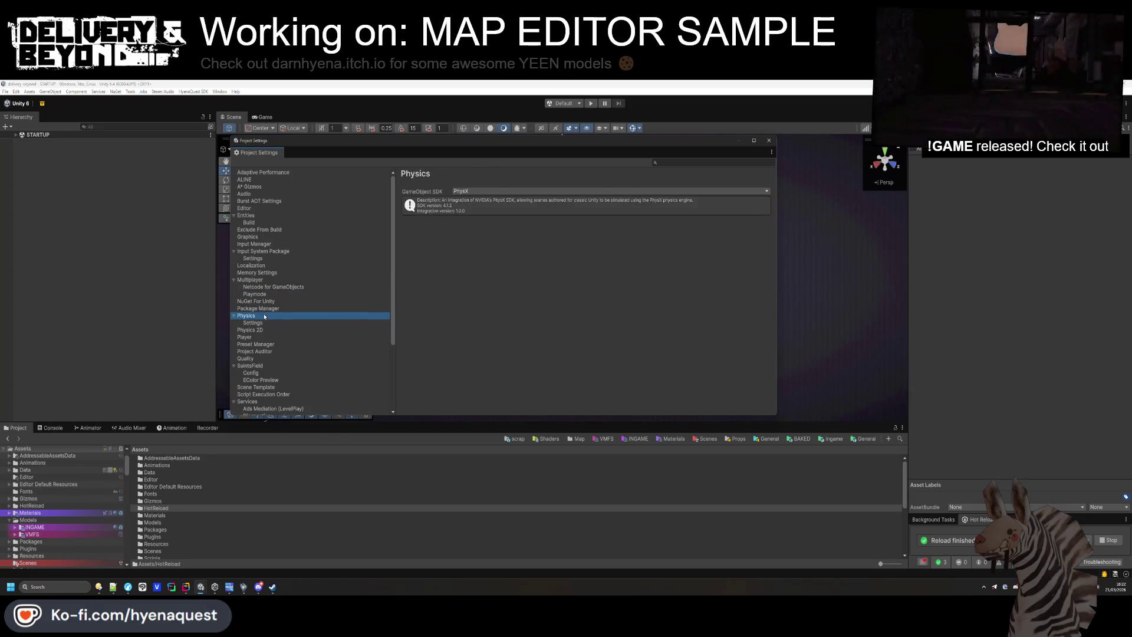
left_click(770, 141)
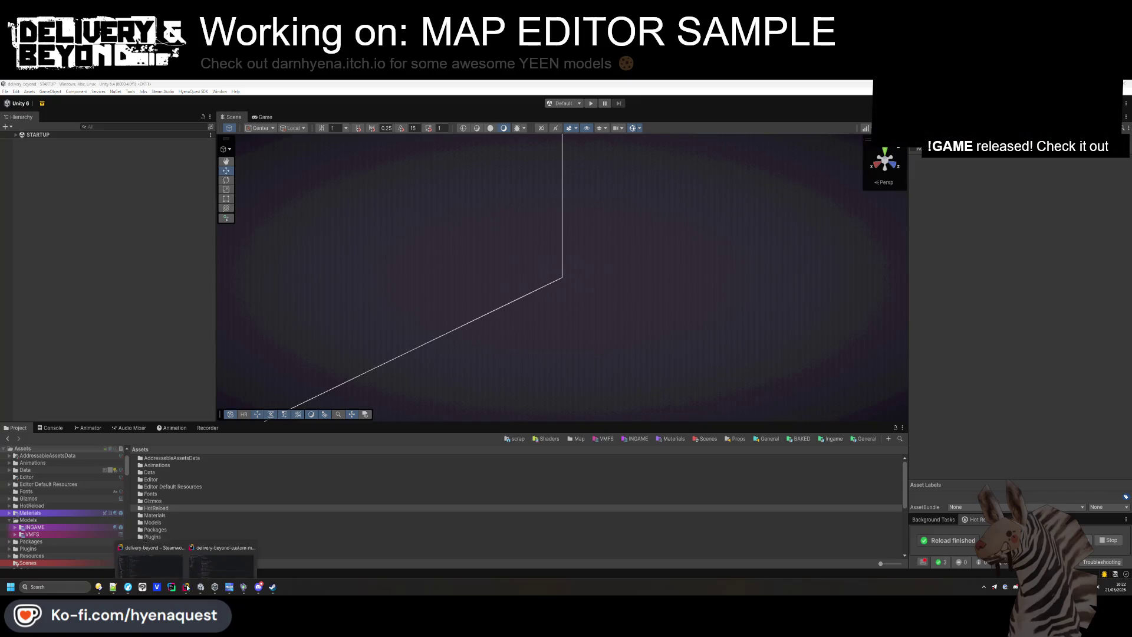
In Rider, reformat the glyph table code in BundleBuilder.cs with Ctrl+Alt+L.
left_click(228, 551)
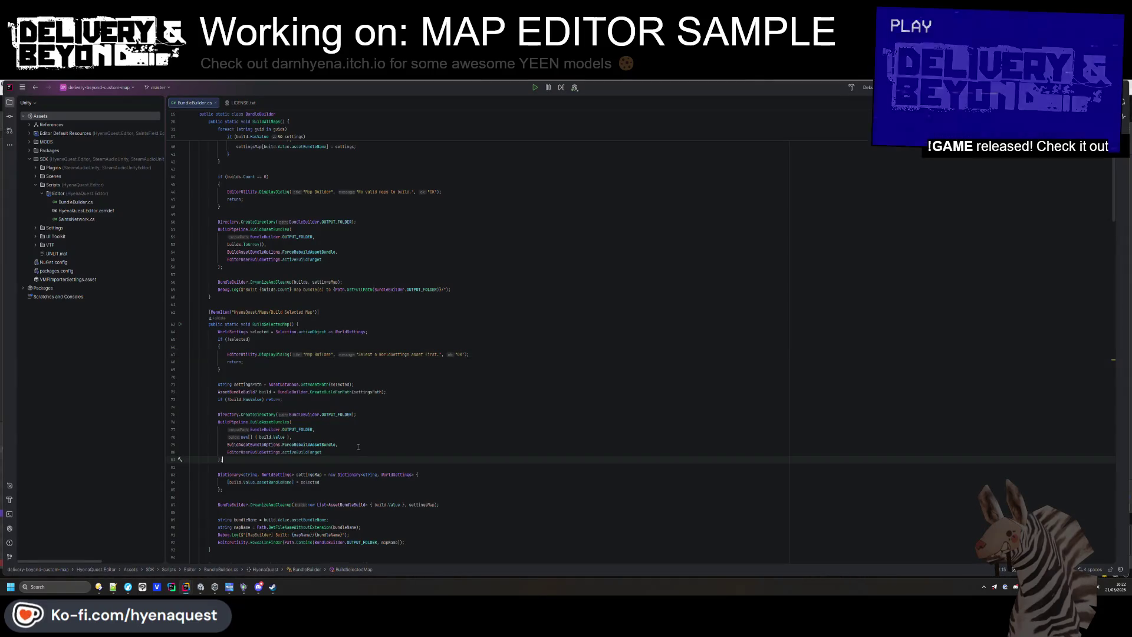
scroll(351, 459, "down", 20)
left_click(376, 425)
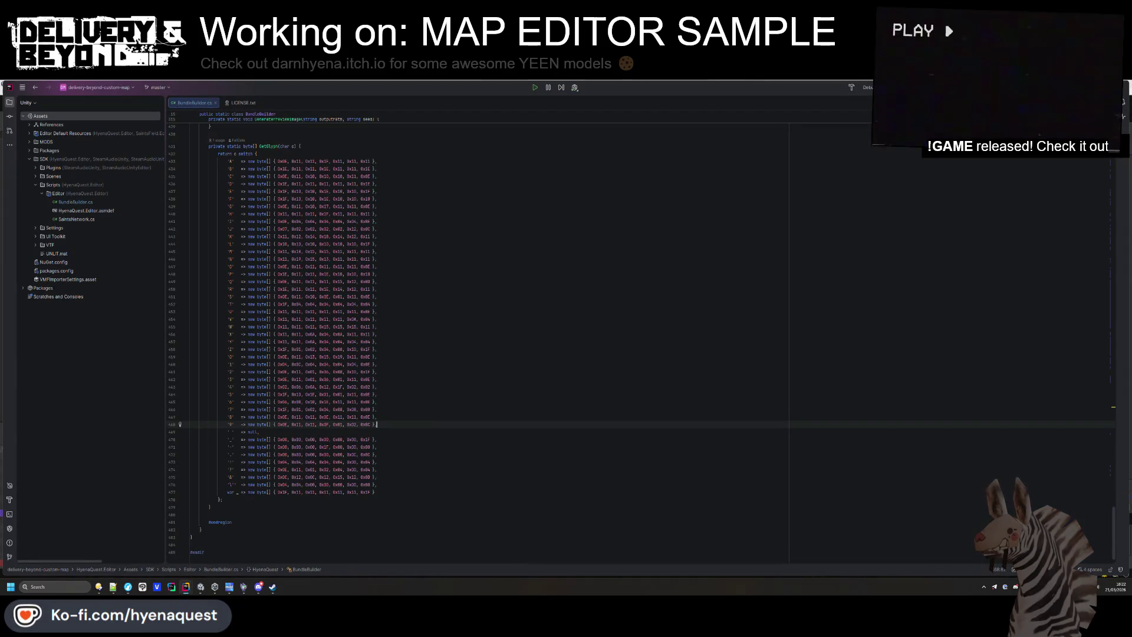
key("ctrl+alt+l")
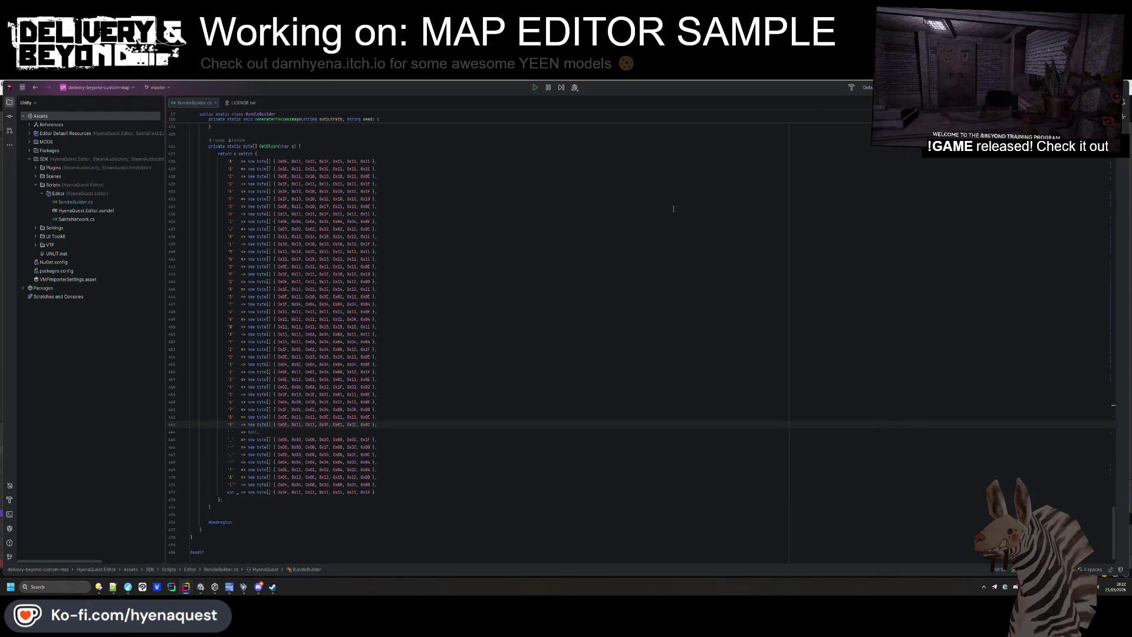
left_click(376, 206)
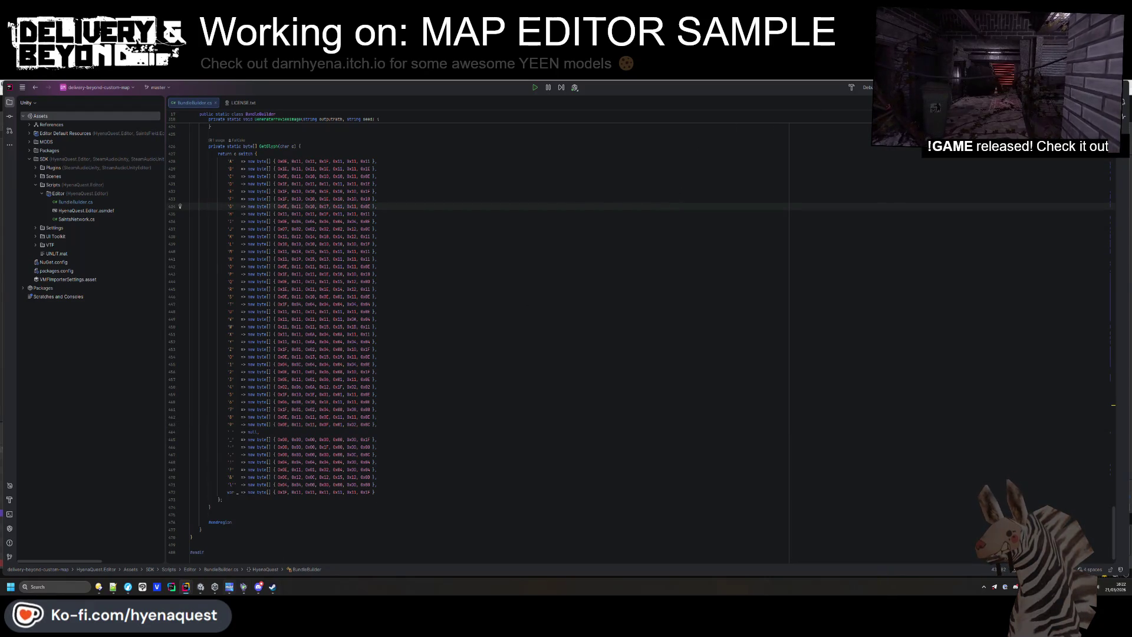
Bring the delivery-beyond-sdk folder window forward, then the custom map Unity project.
mouse_move(98, 587)
mouse_move(120, 563)
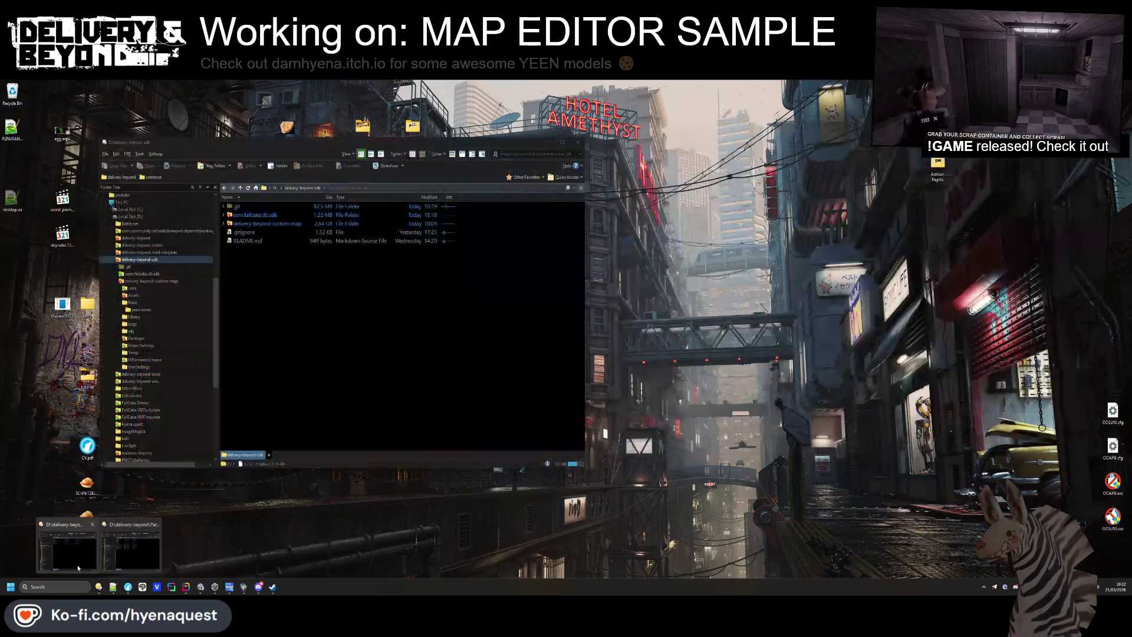
left_click(68, 548)
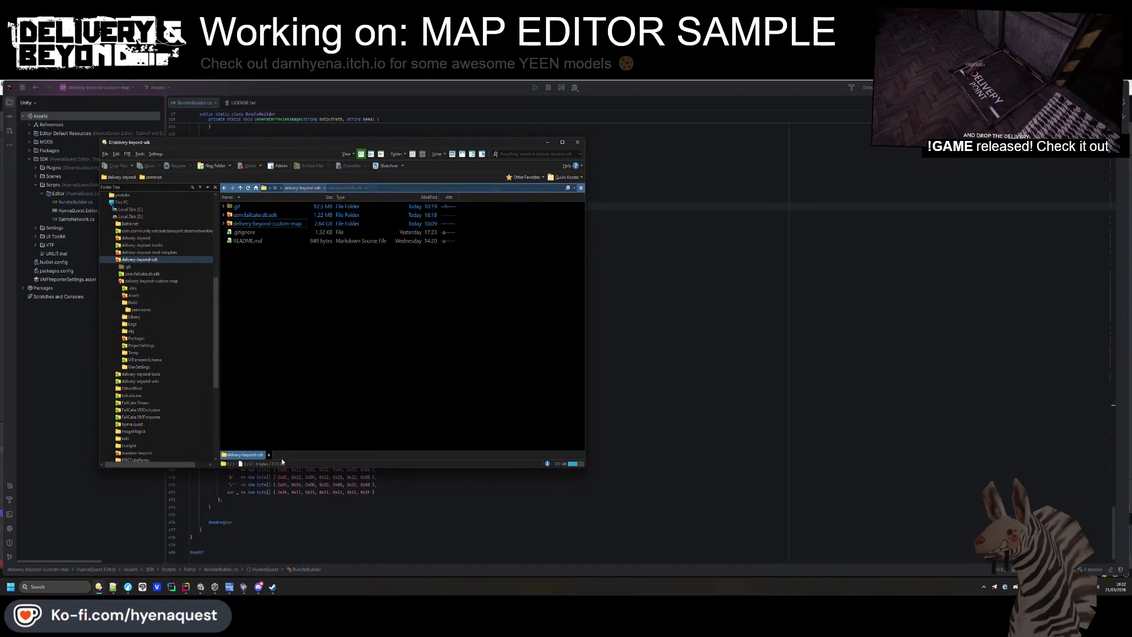
mouse_move(200, 586)
mouse_move(230, 553)
left_click(165, 553)
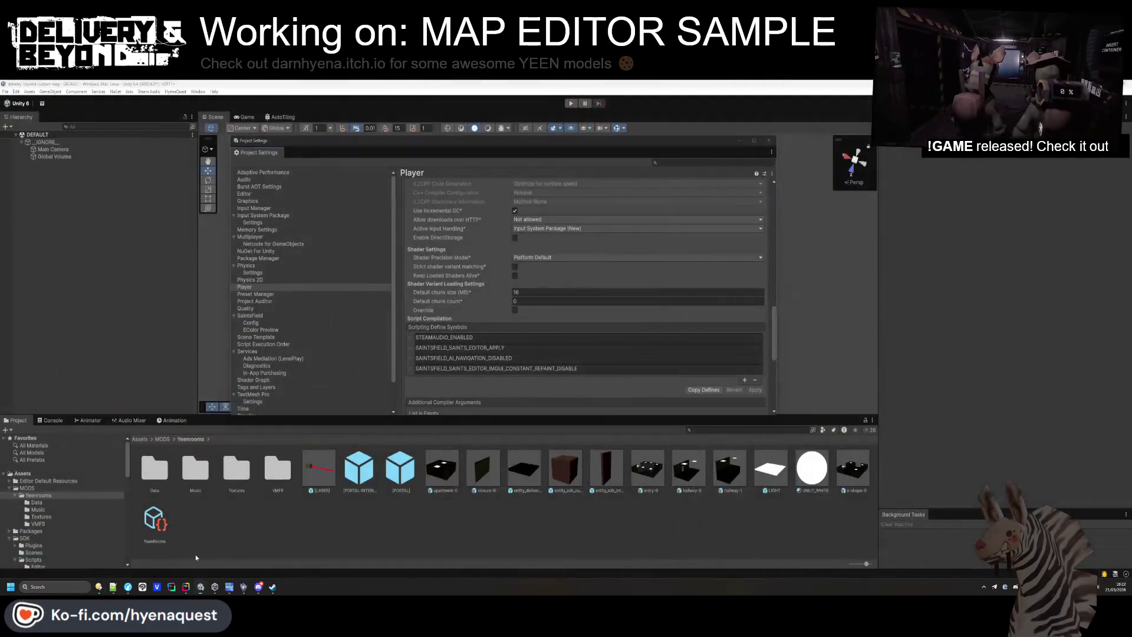
Close Project Settings, open the Delivery & Beyond SDK package options, then return to Rider's SteamworksController.cs diff.
left_click(769, 141)
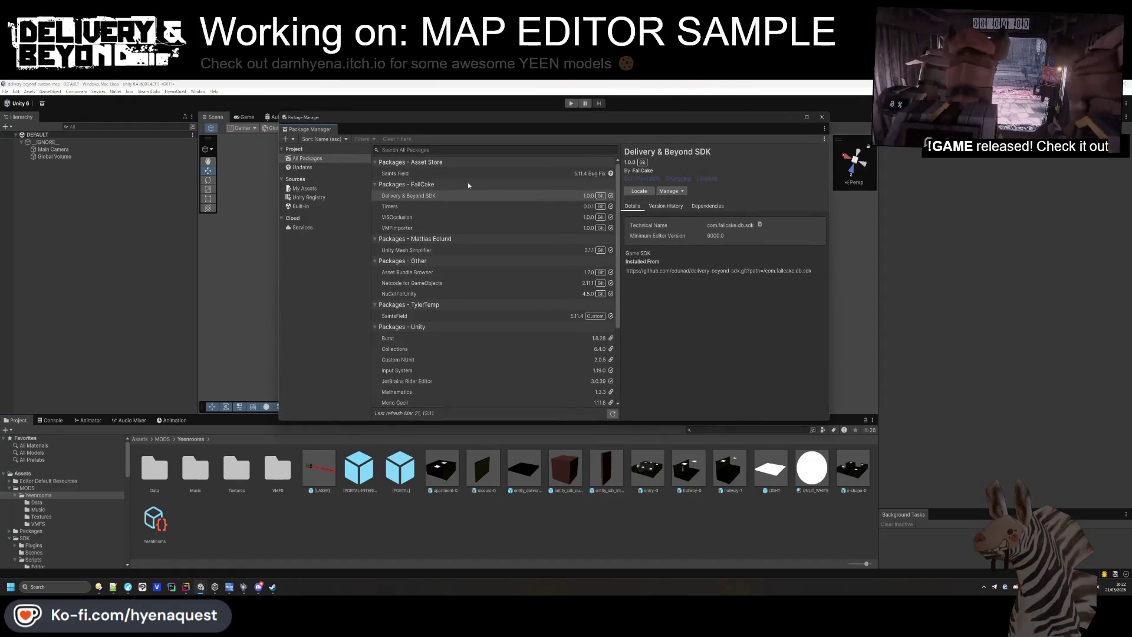
left_click(670, 191)
left_click(675, 239)
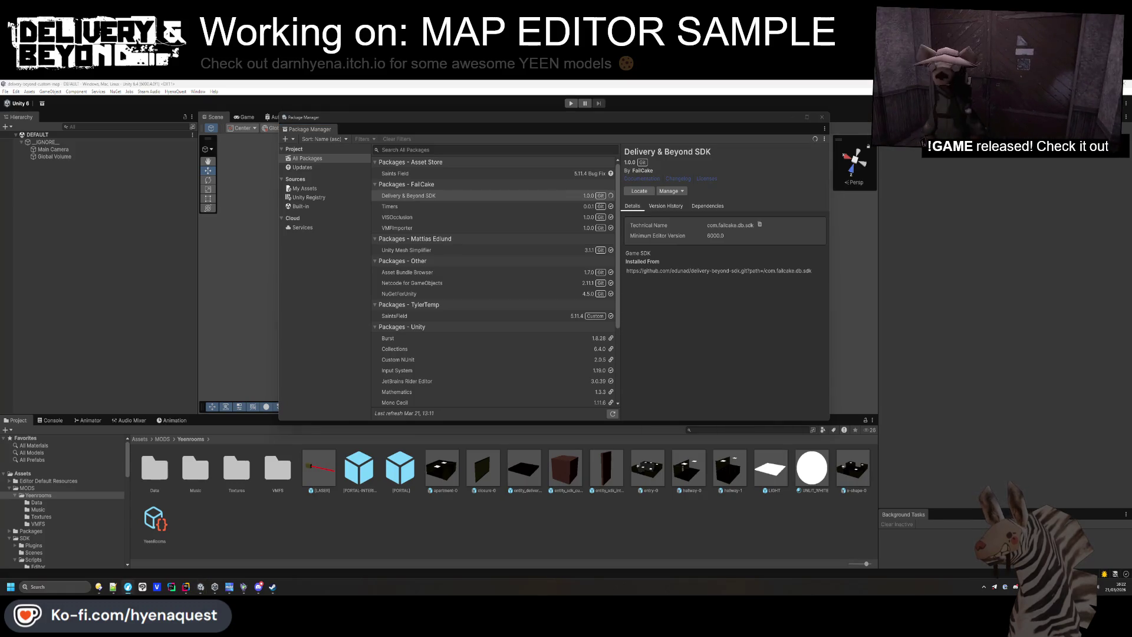
key("alt+Tab")
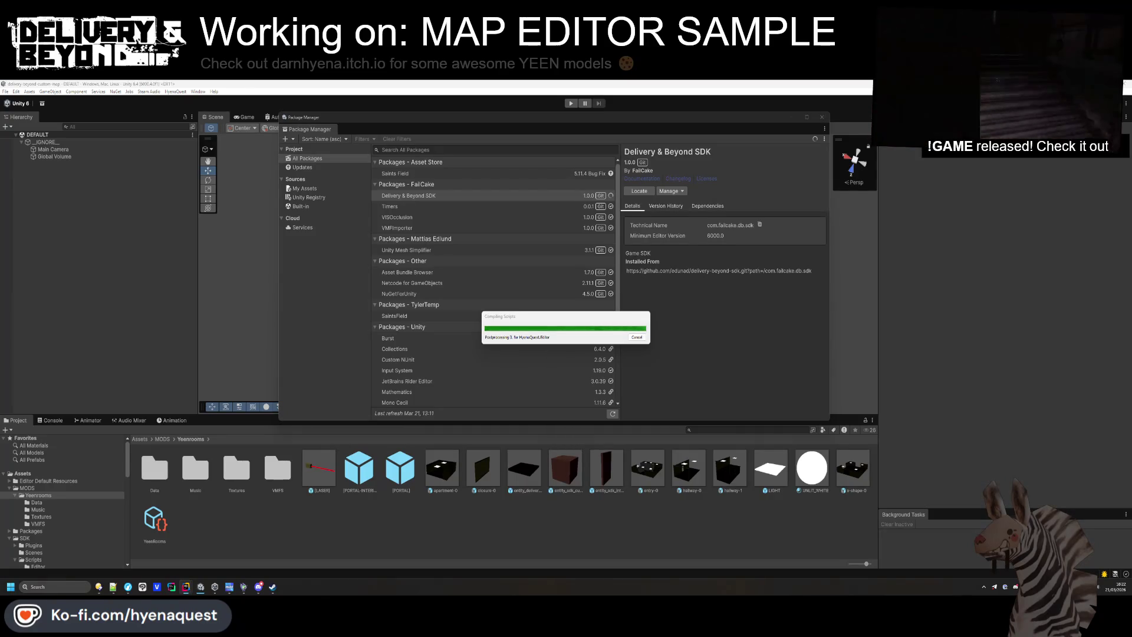
key("alt+Tab")
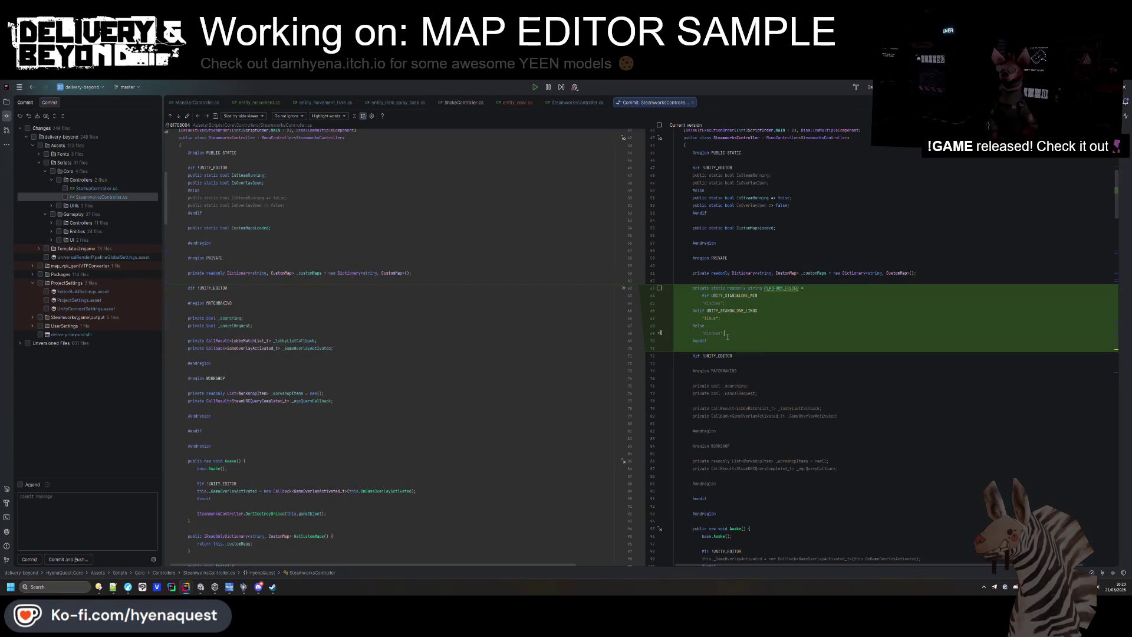
Delete the two '// Skip' comment lines in the SteamworksController.cs diff.
scroll(727, 336, "down", 20)
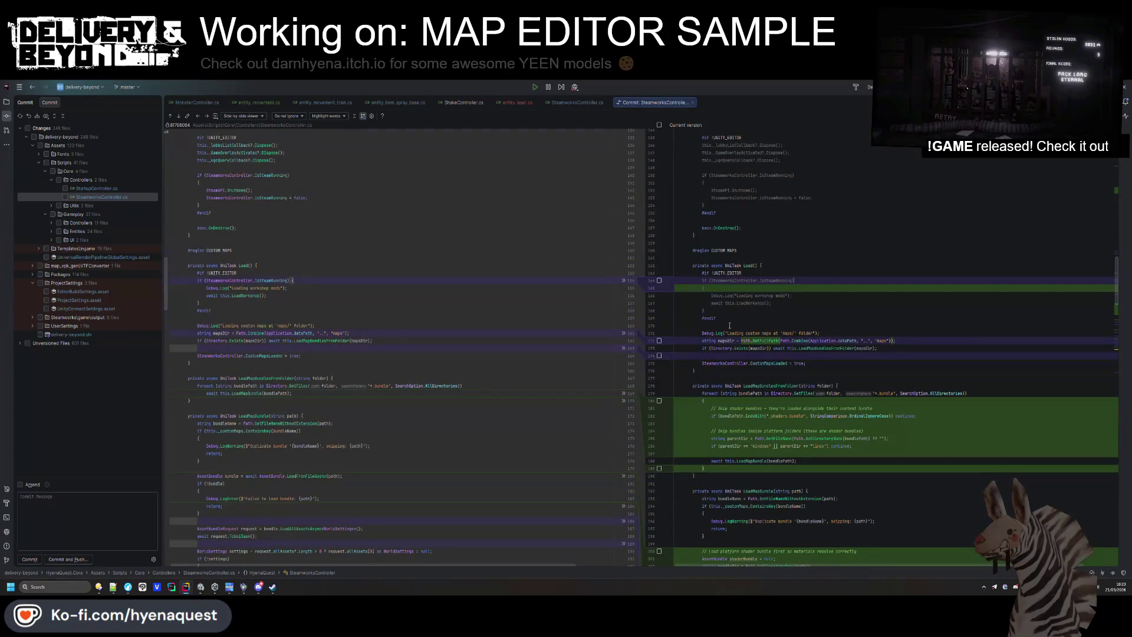
left_click(837, 430)
key("ctrl+y")
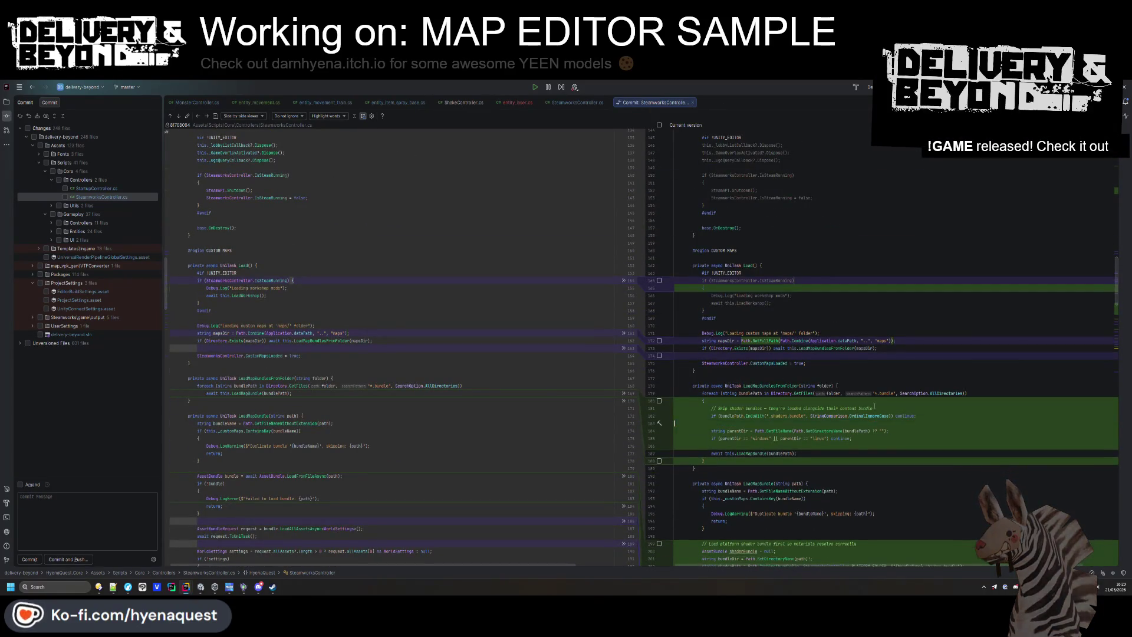
left_click(837, 408)
key("ctrl+y")
left_click(828, 420)
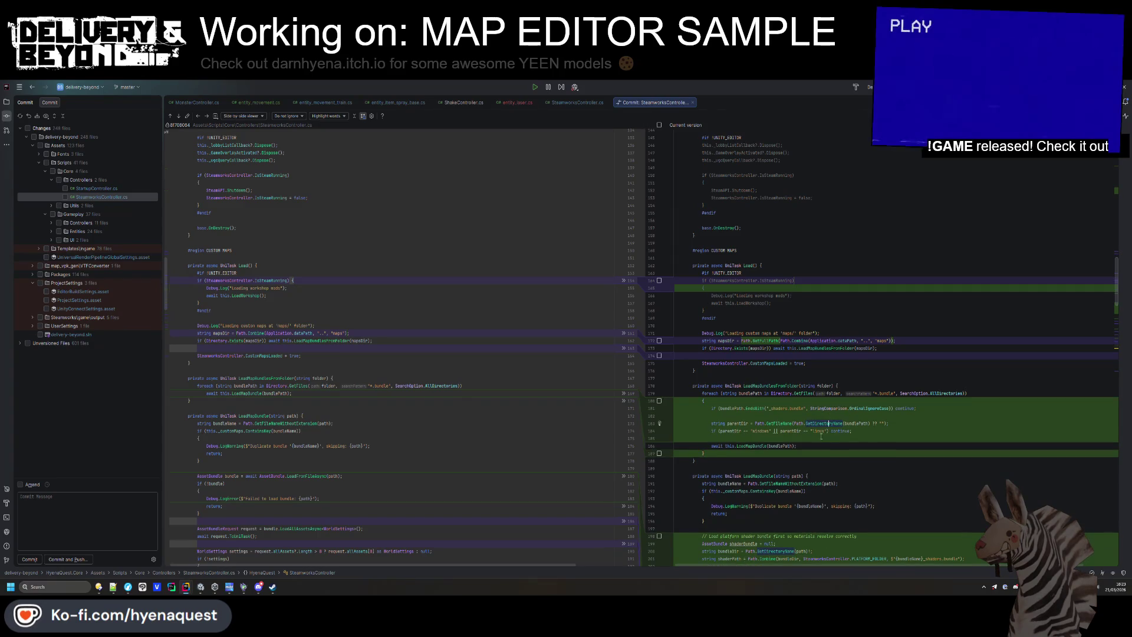
Delete the '// Load platform shader bundle first' comment line, then switch back to Unity.
scroll(776, 407, "down", 1)
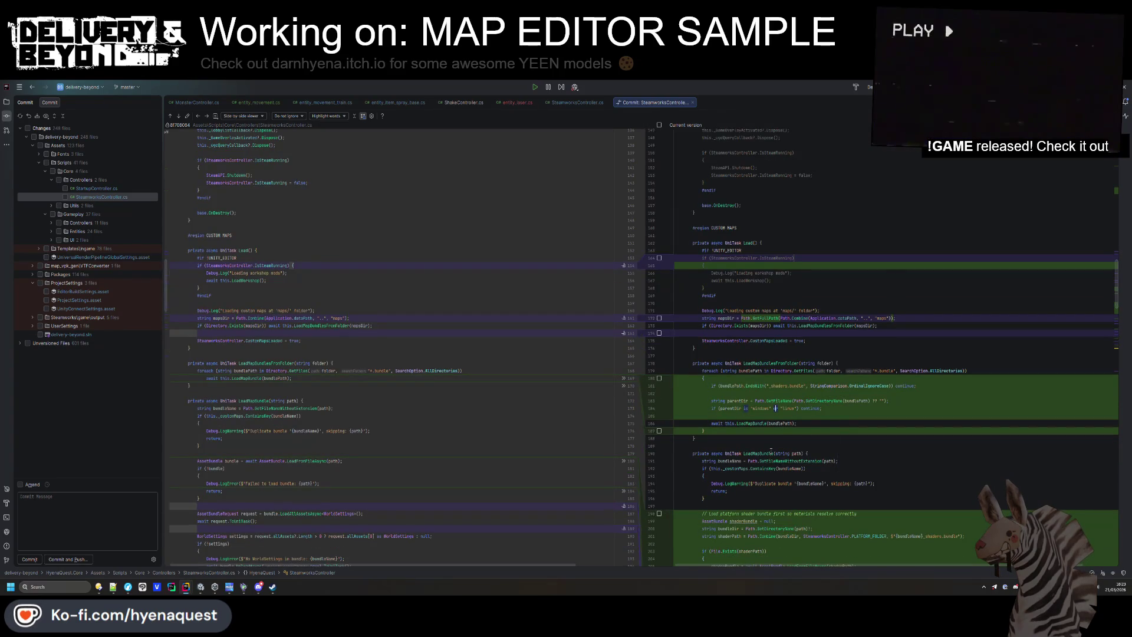
scroll(781, 380, "down", 10)
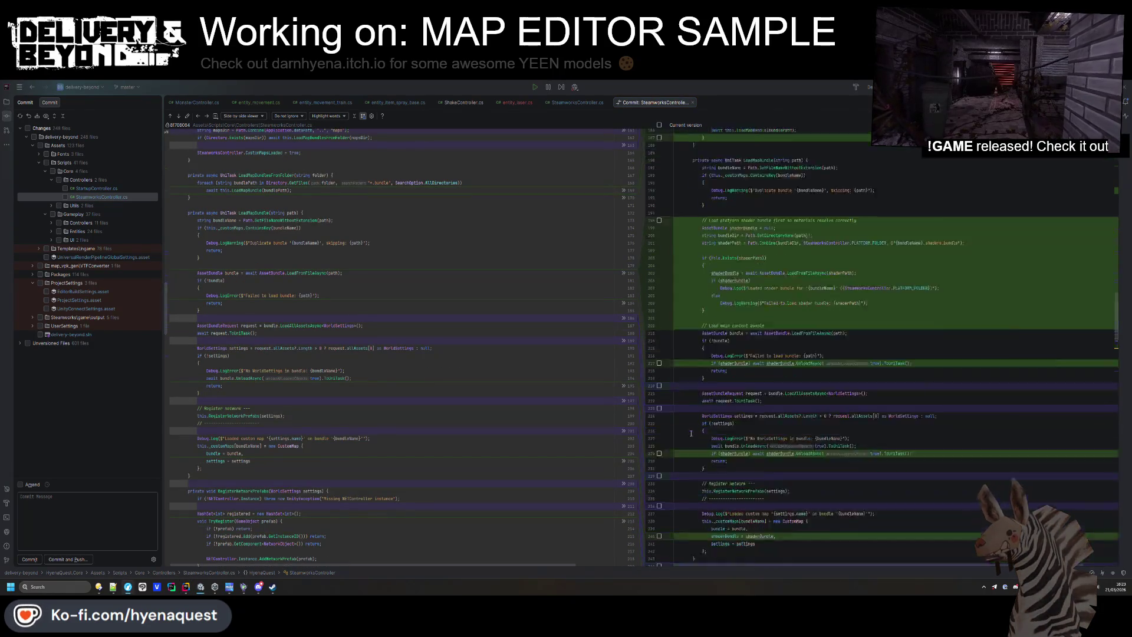
scroll(764, 417, "down", 6)
scroll(764, 417, "down", 20)
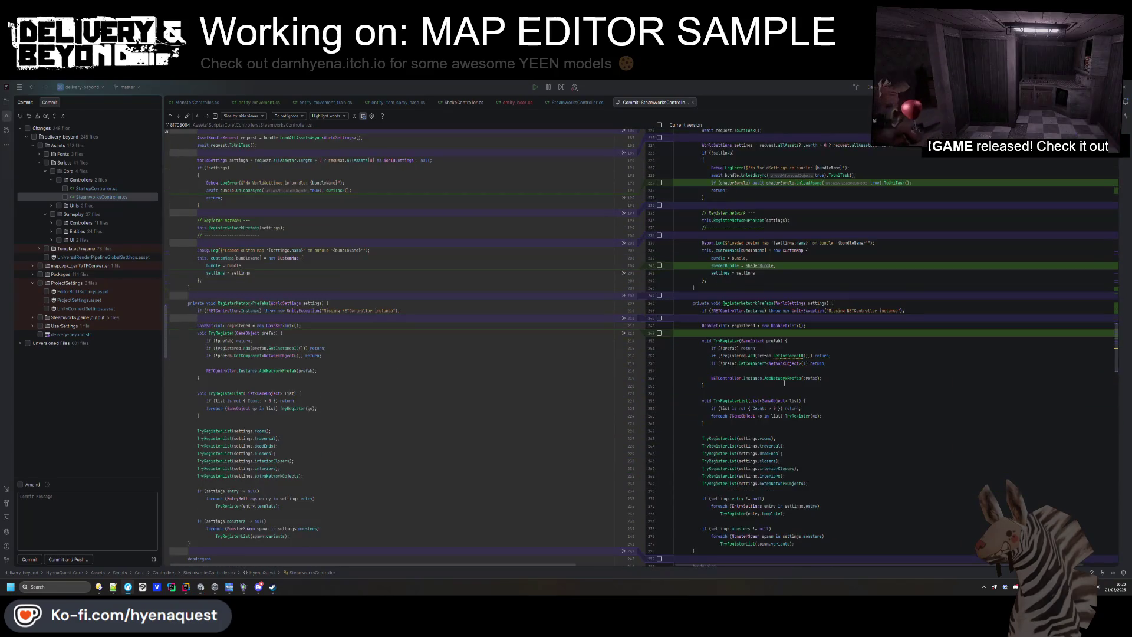
scroll(787, 374, "up", 20)
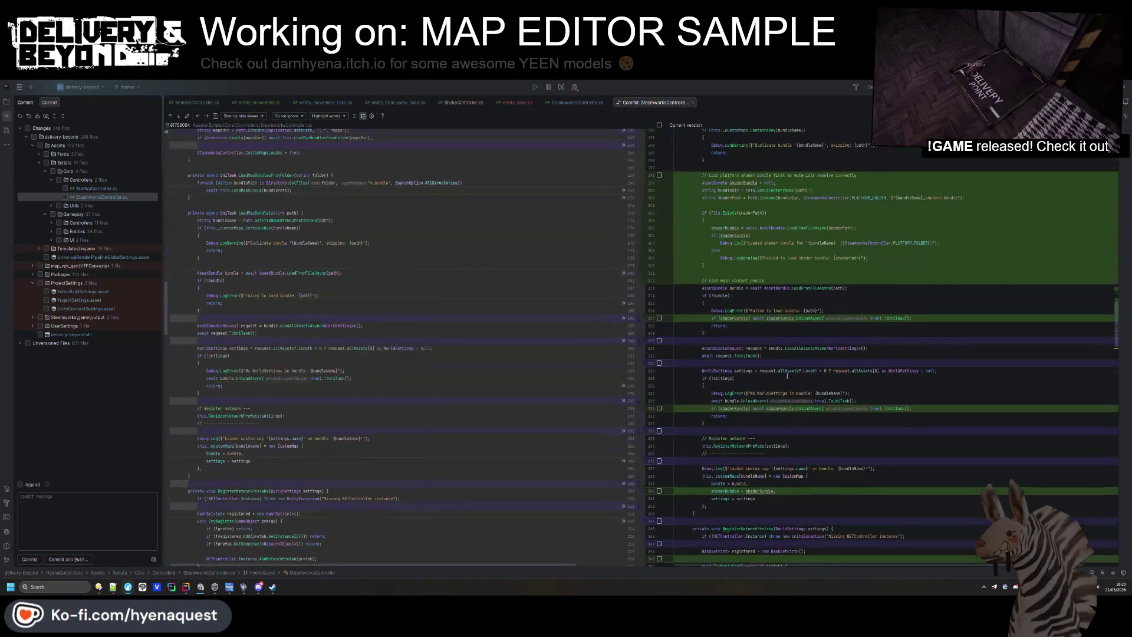
scroll(786, 375, "up", 4)
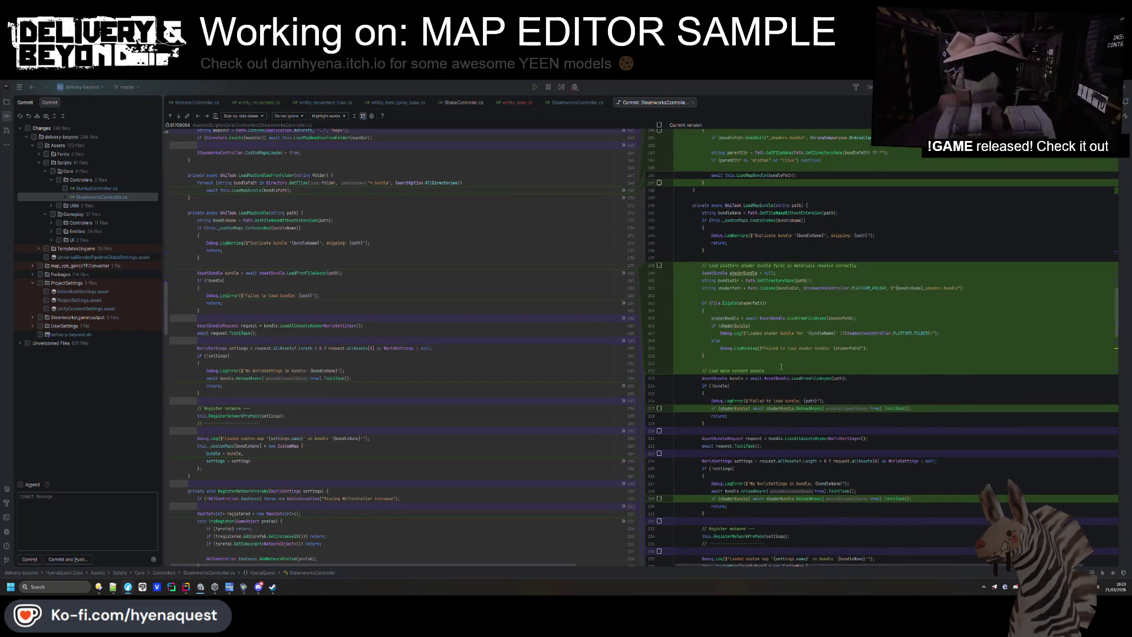
left_click(781, 369)
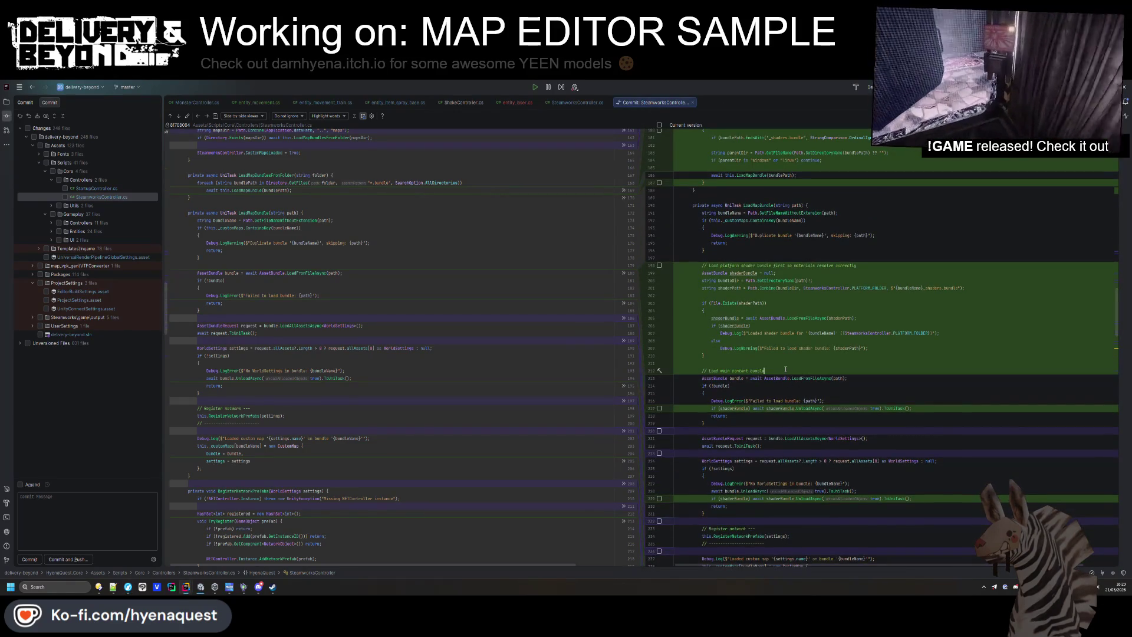
triple_click(825, 265)
key("BackSpace")
scroll(833, 303, "up", 6)
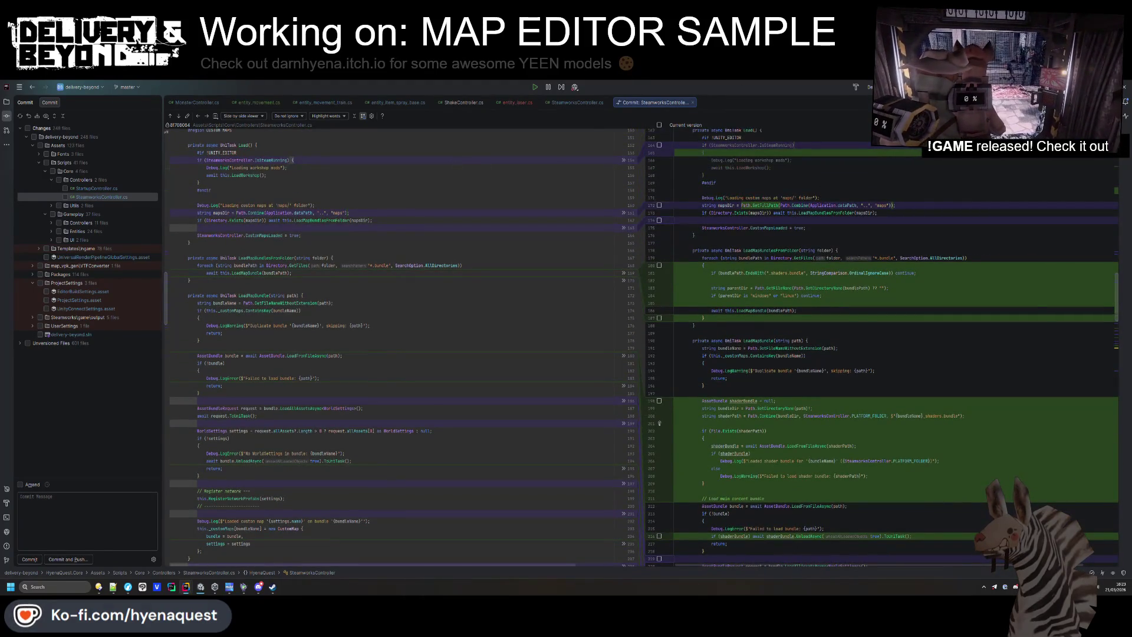
key("alt+Tab")
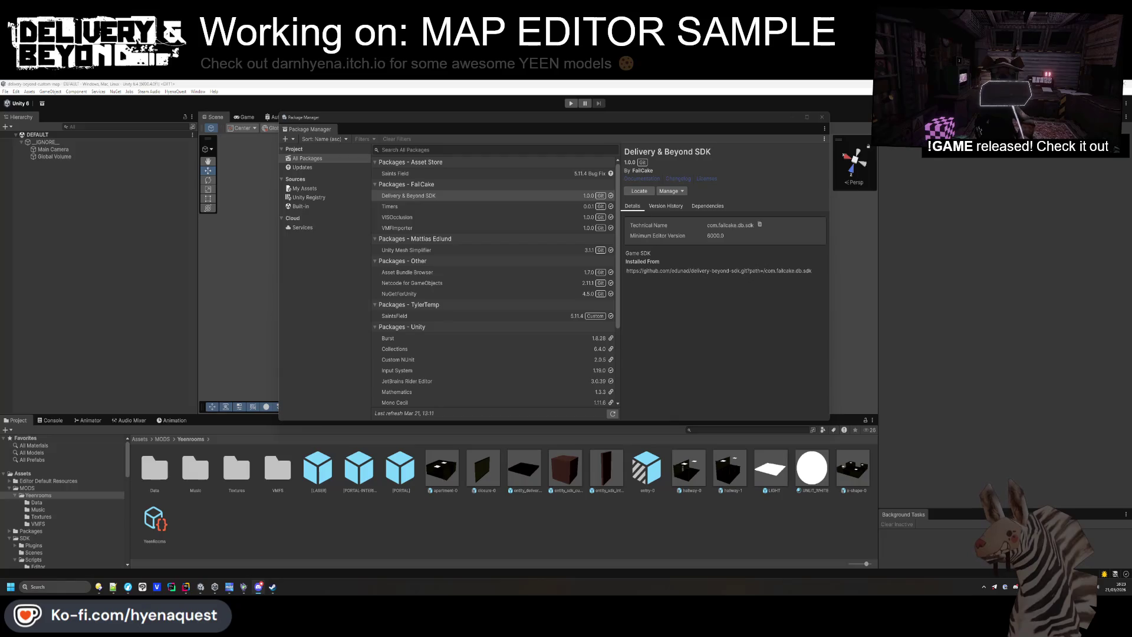
Close Package Manager, deactivate LAYER-2 in the entry-0 prefab, and save the prefab.
left_click(822, 117)
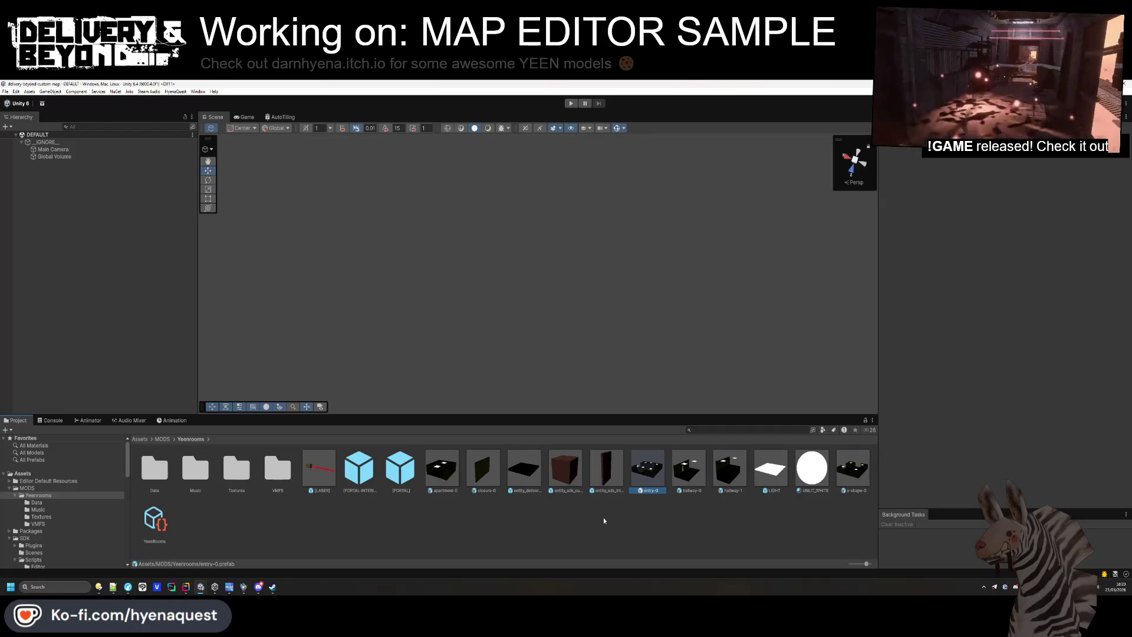
key("Return")
mouse_move(365, 277)
left_mouse_down()
mouse_move(332, 257)
mouse_move(462, 189)
mouse_move(732, 253)
mouse_move(771, 356)
mouse_move(906, 335)
mouse_move(1028, 360)
mouse_move(1037, 376)
mouse_move(946, 368)
mouse_move(669, 296)
left_mouse_up()
left_click(482, 267)
mouse_move(481, 266)
left_mouse_down()
mouse_move(620, 274)
mouse_move(531, 283)
left_mouse_up()
left_click(65, 318)
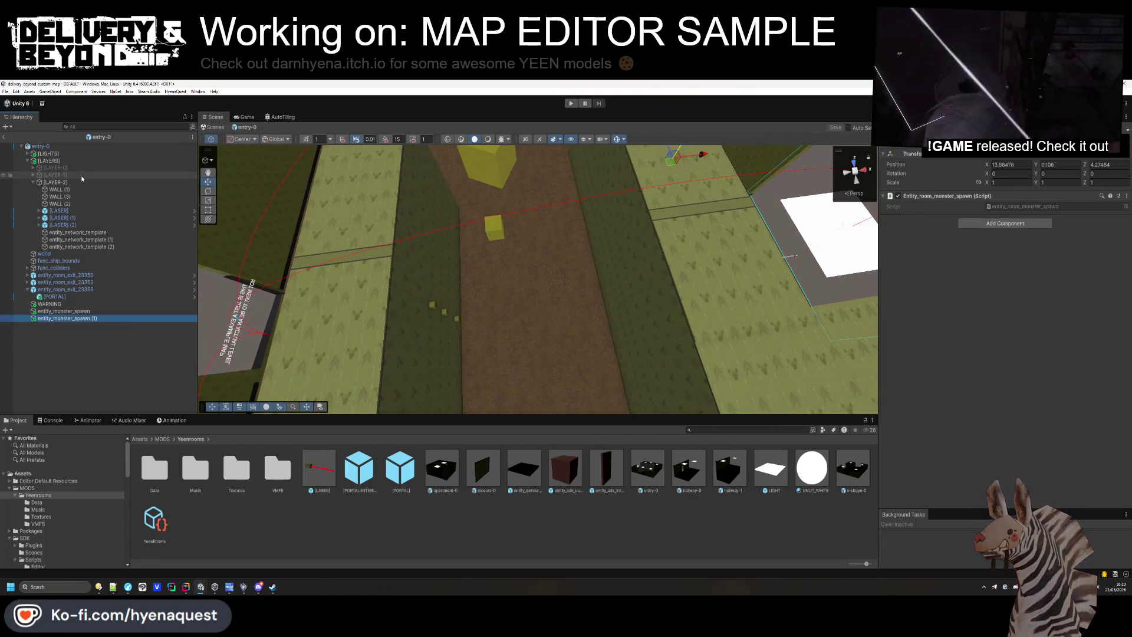
left_click(56, 182)
key("alt+shift+a")
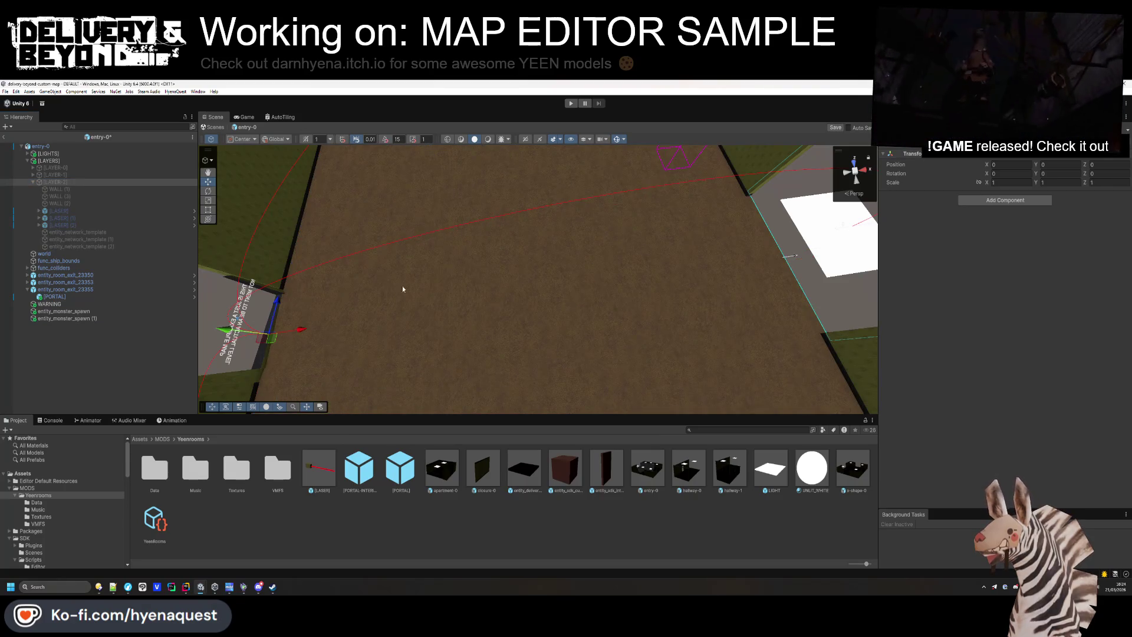
key("ctrl+s")
Exit to the DEFAULT scene, run the HyenaQuest material tool, and open the delivery-beyond-custom-map folder.
left_click(5, 138)
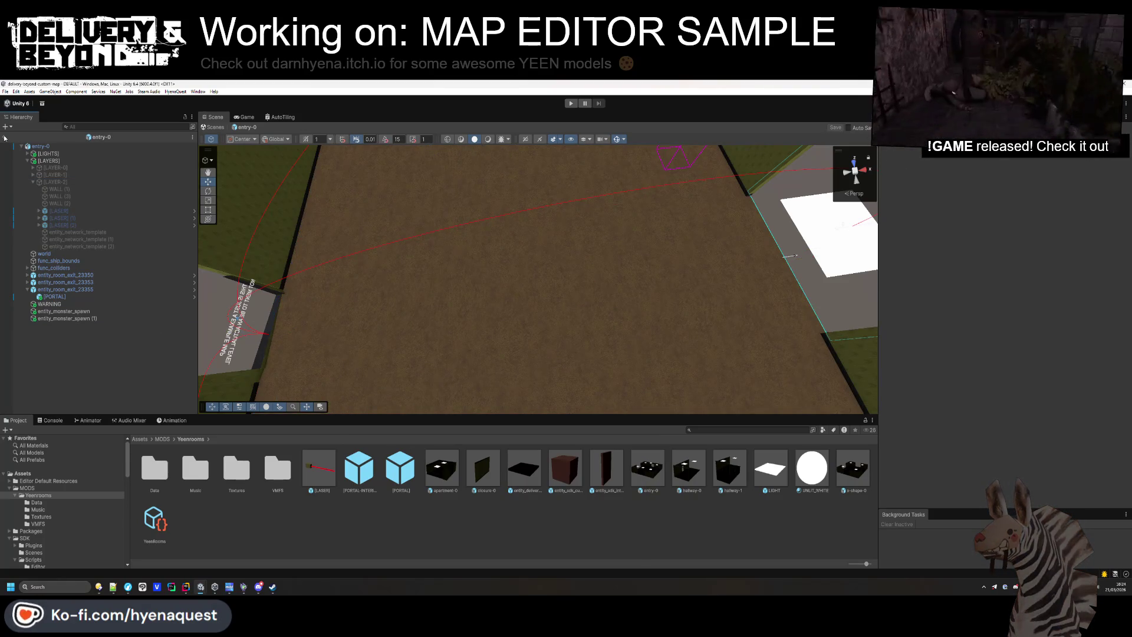
left_click(31, 459)
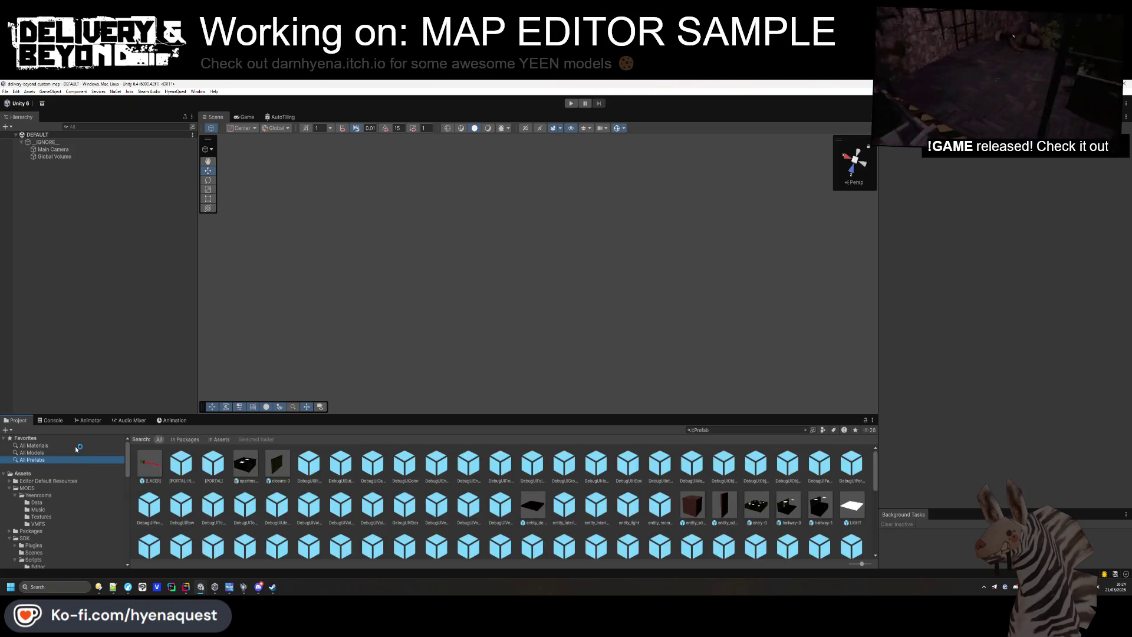
left_click(32, 445)
left_click(176, 92)
mouse_move(180, 98)
left_click(233, 99)
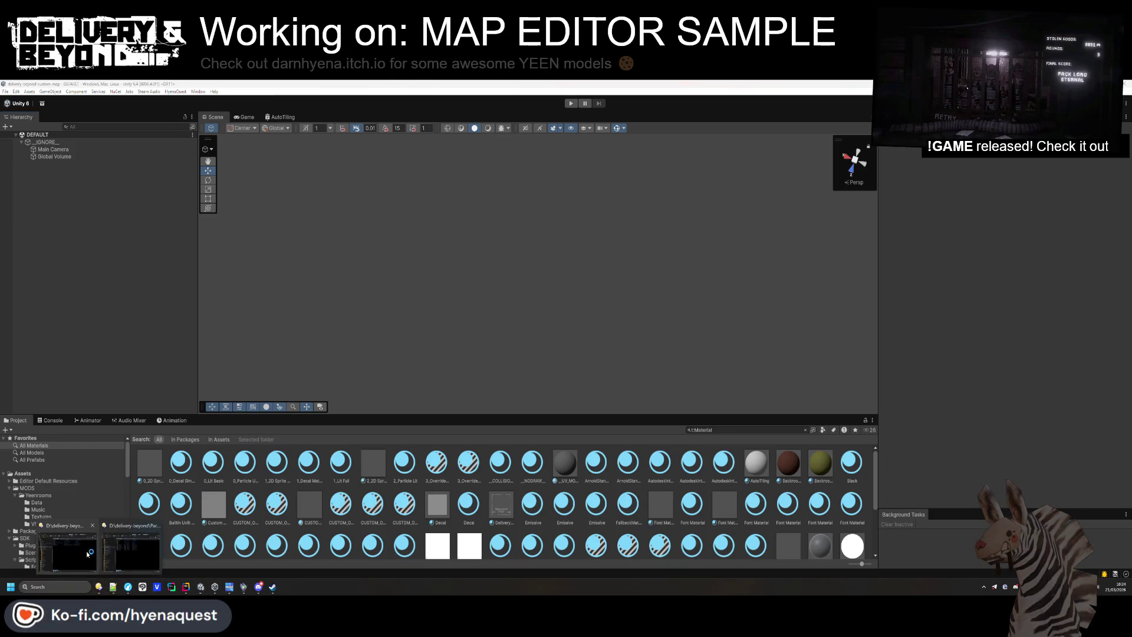
left_click(99, 588)
double_click(260, 223)
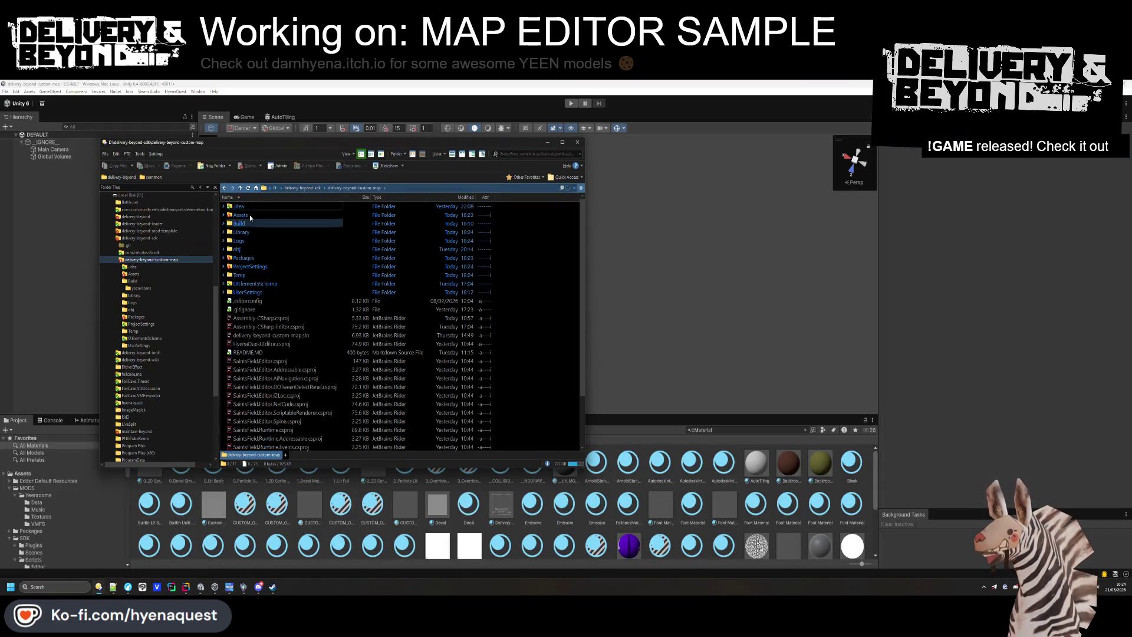
Delete the yeenrooms folder from Build, then switch back to the main delivery-beyond Unity project.
double_click(255, 223)
key("Delete")
key("Return")
left_click(159, 84)
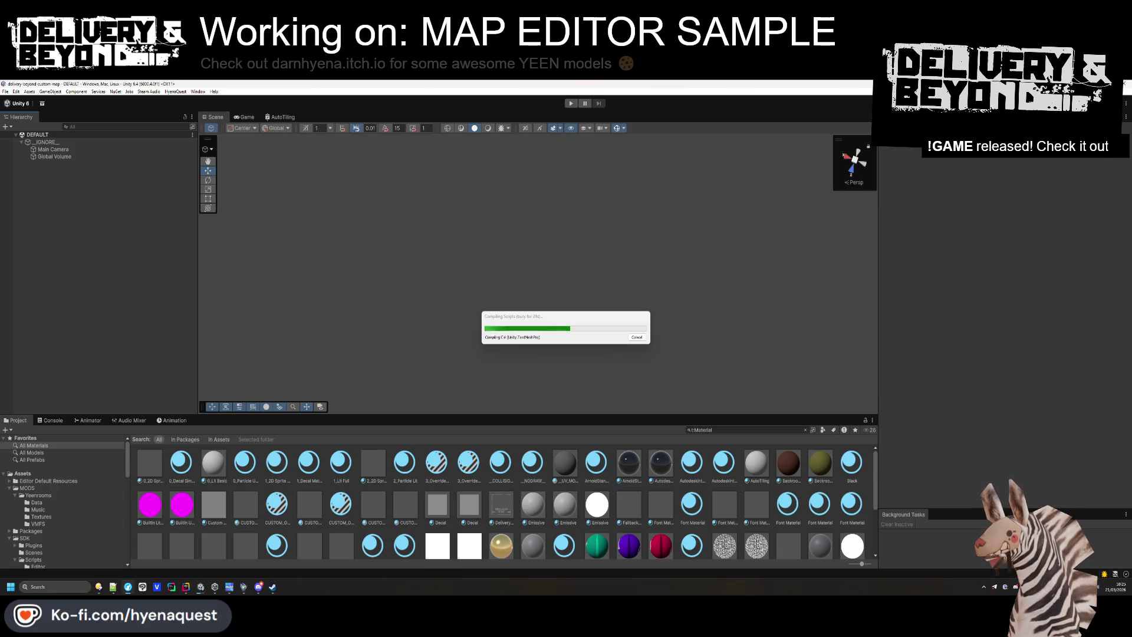
left_click(265, 545)
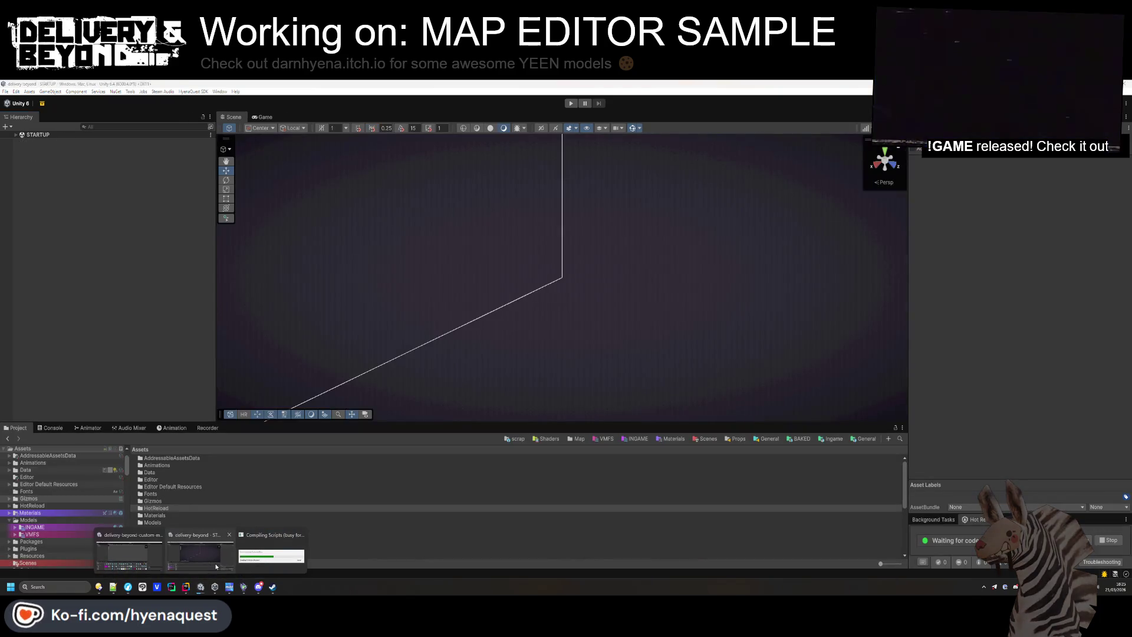
Open Project Settings on the Graphics page and move the panel beside the scene.
left_click(16, 91)
left_click(70, 326)
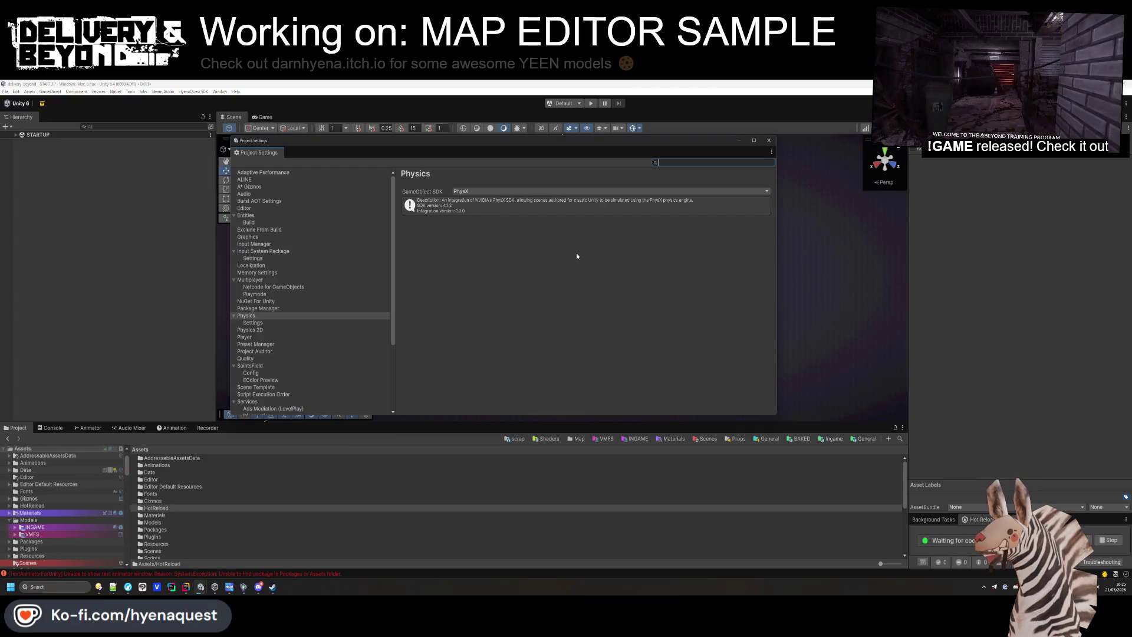
left_click(254, 243)
left_click(254, 237)
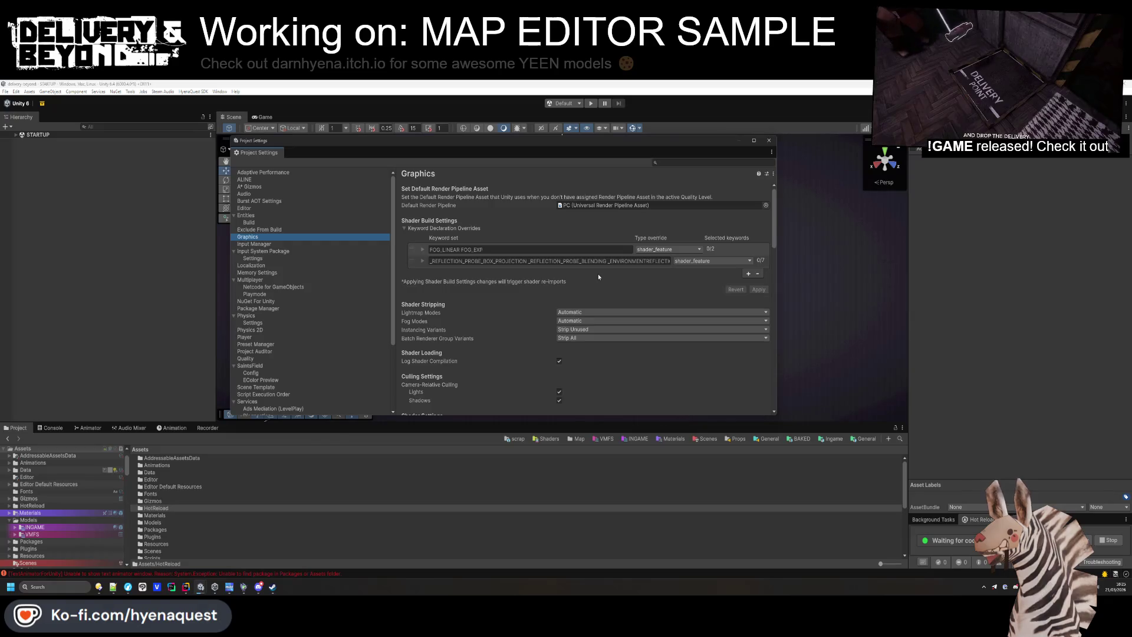
left_click_drag(567, 153, 878, 142)
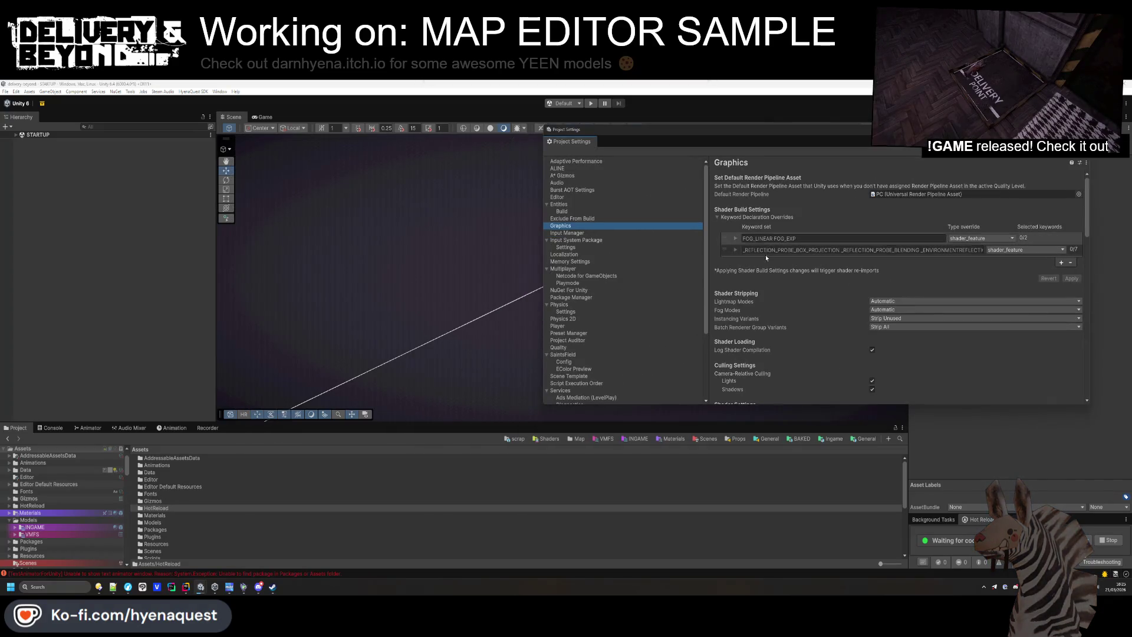
scroll(759, 309, "down", 4)
left_click(758, 308)
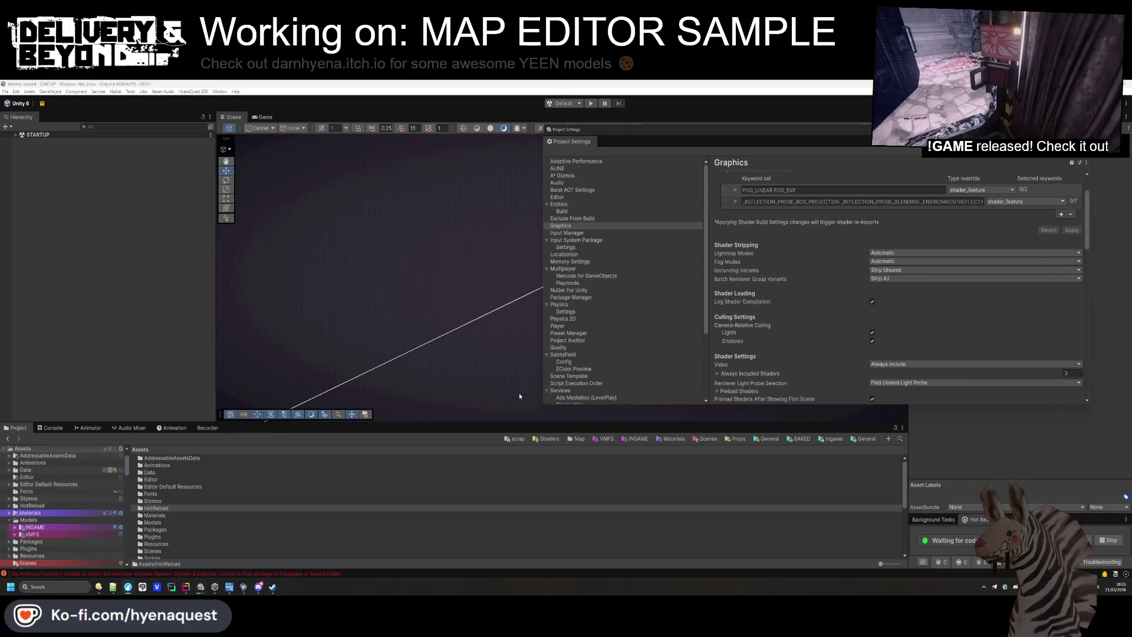
Confirm Batch Renderer Group Variants at Strip All and Instancing Variants at Strip Unused.
mouse_move(775, 279)
left_click(877, 279)
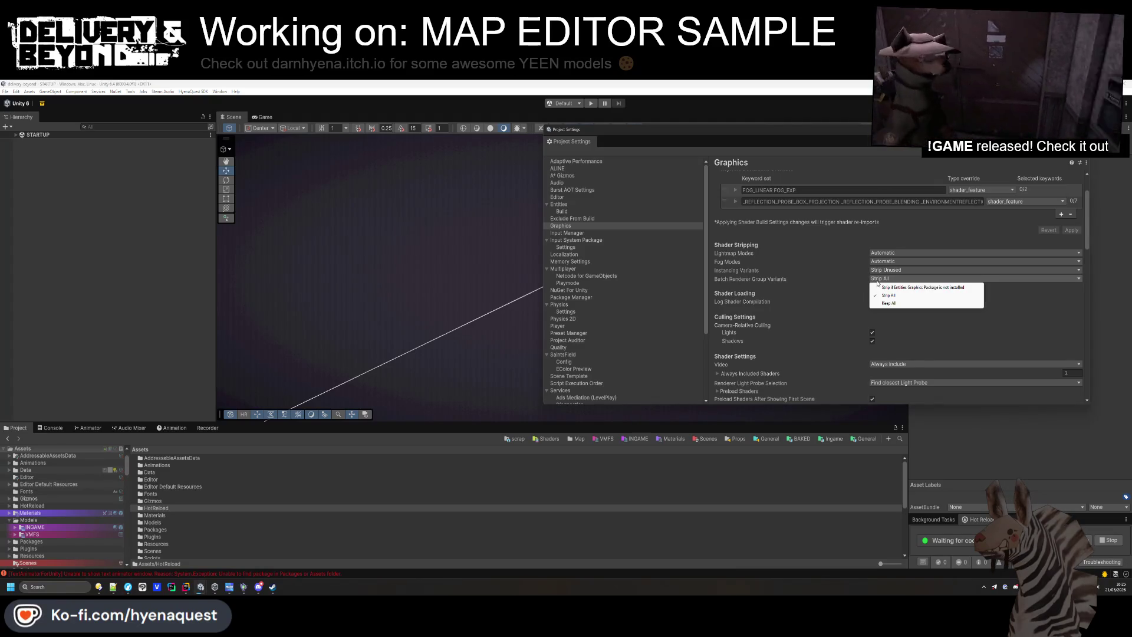
left_click(832, 277)
left_click(884, 277)
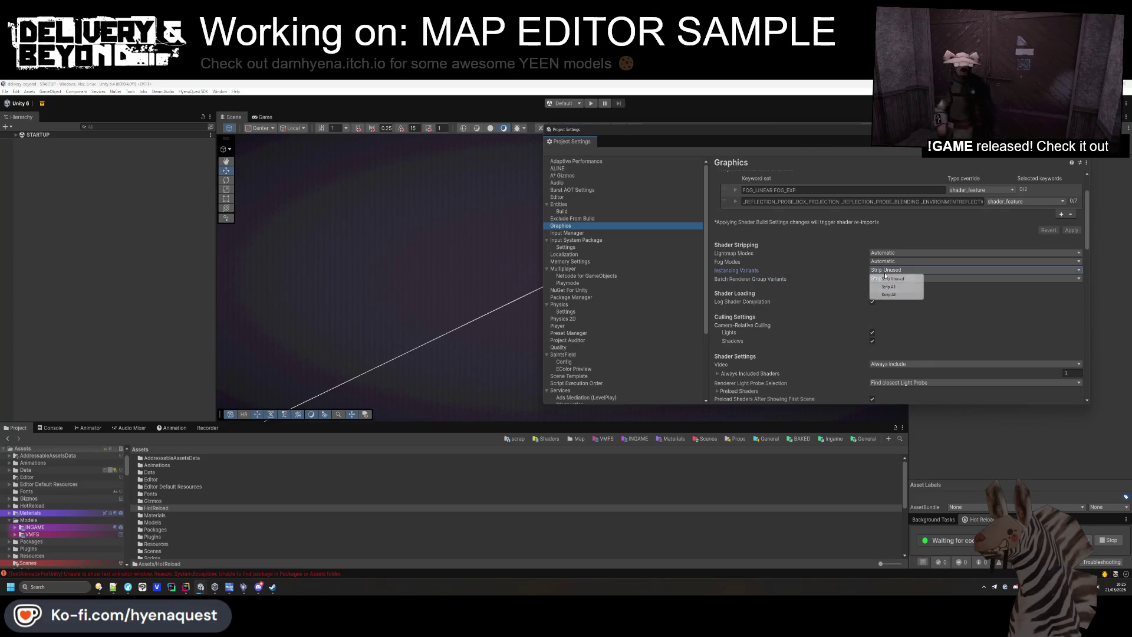
left_click(835, 278)
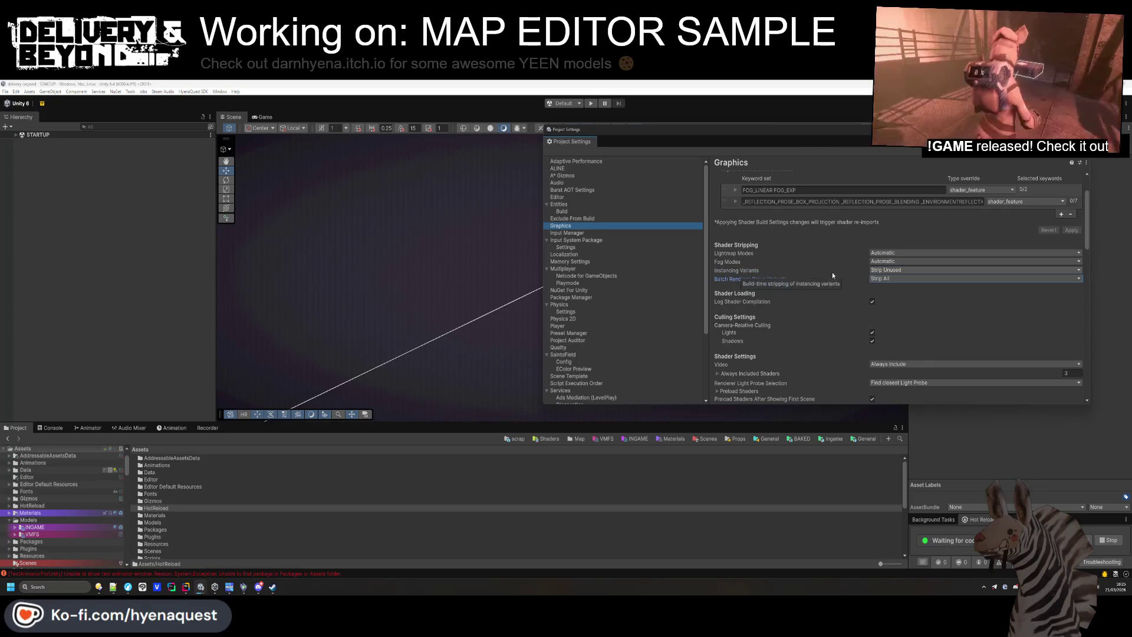
left_click(903, 271)
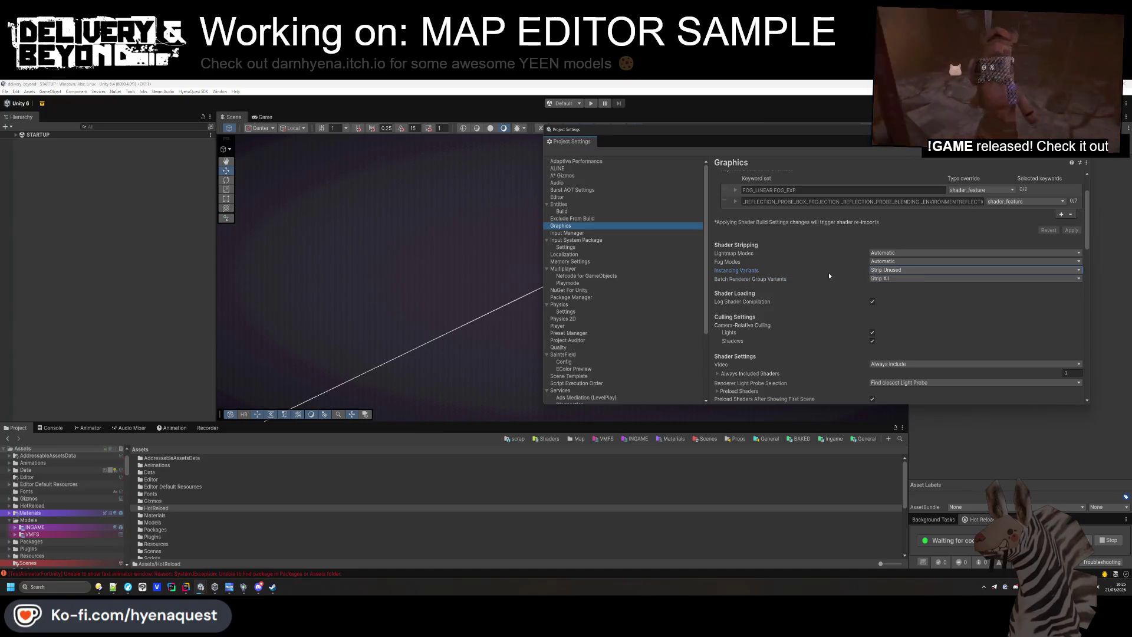
mouse_move(200, 586)
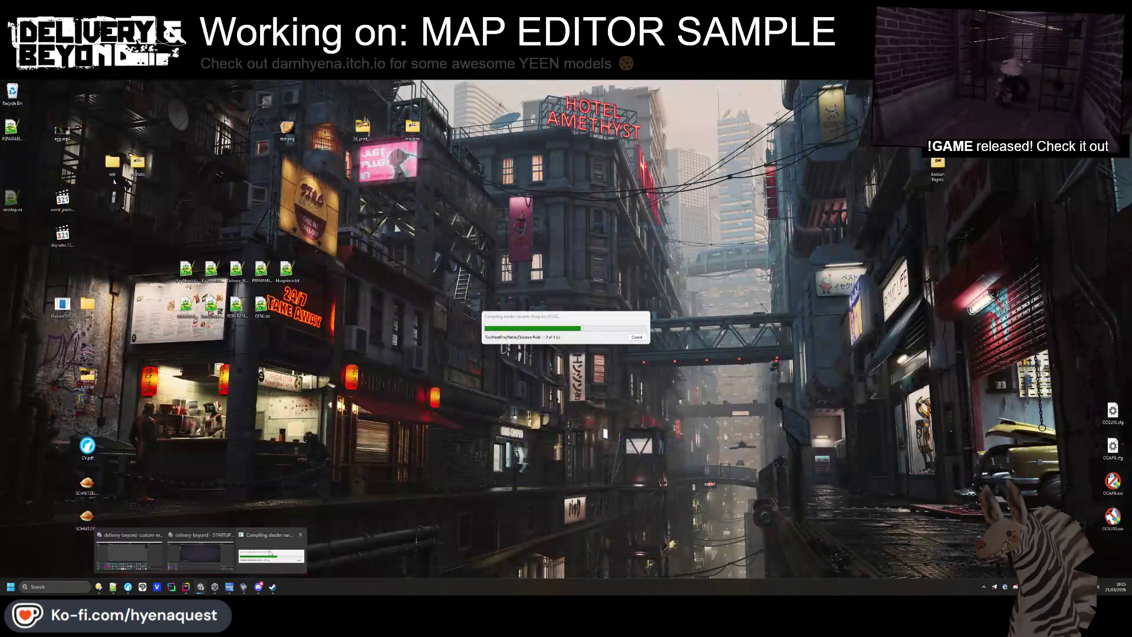
left_click(270, 553)
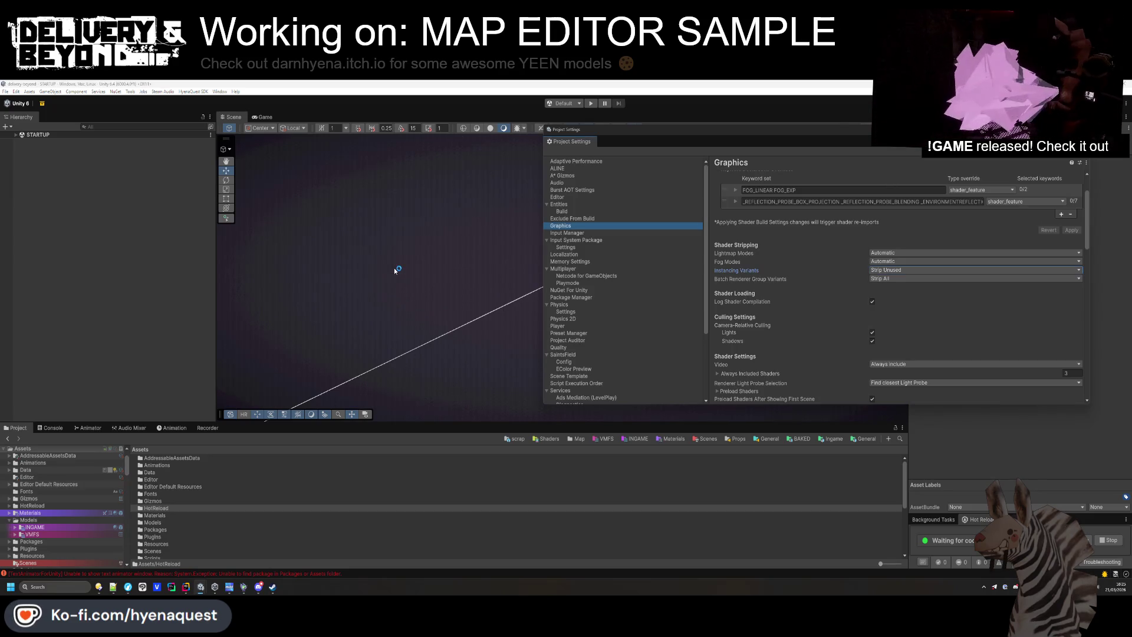
In the custom map project, untick the three reflection-probe keywords and apply the change.
mouse_move(200, 586)
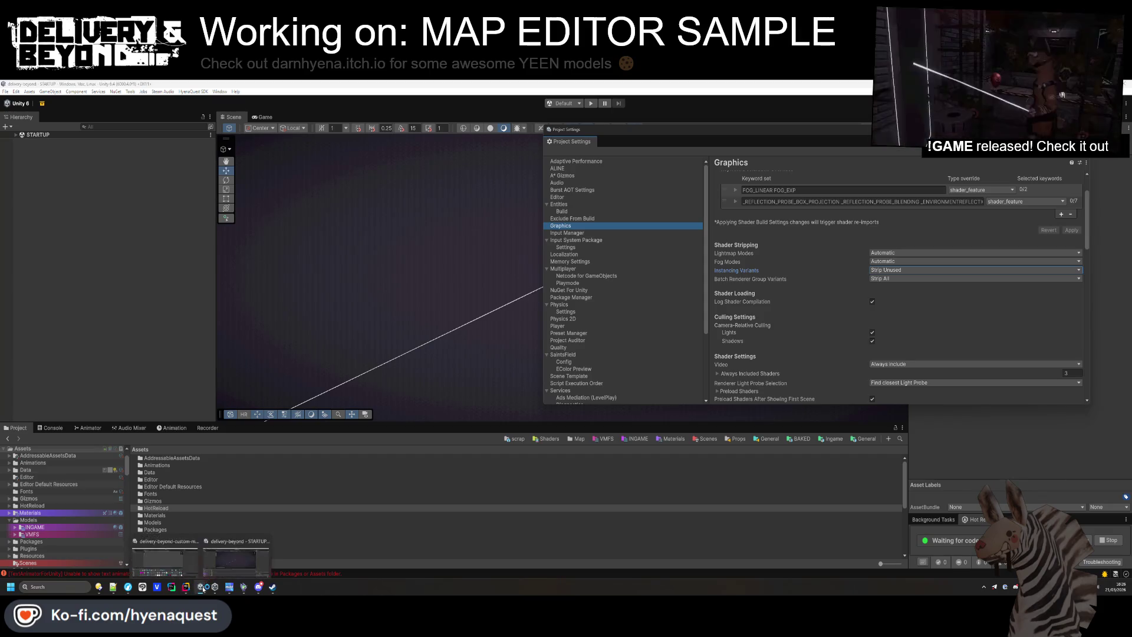
left_click(176, 551)
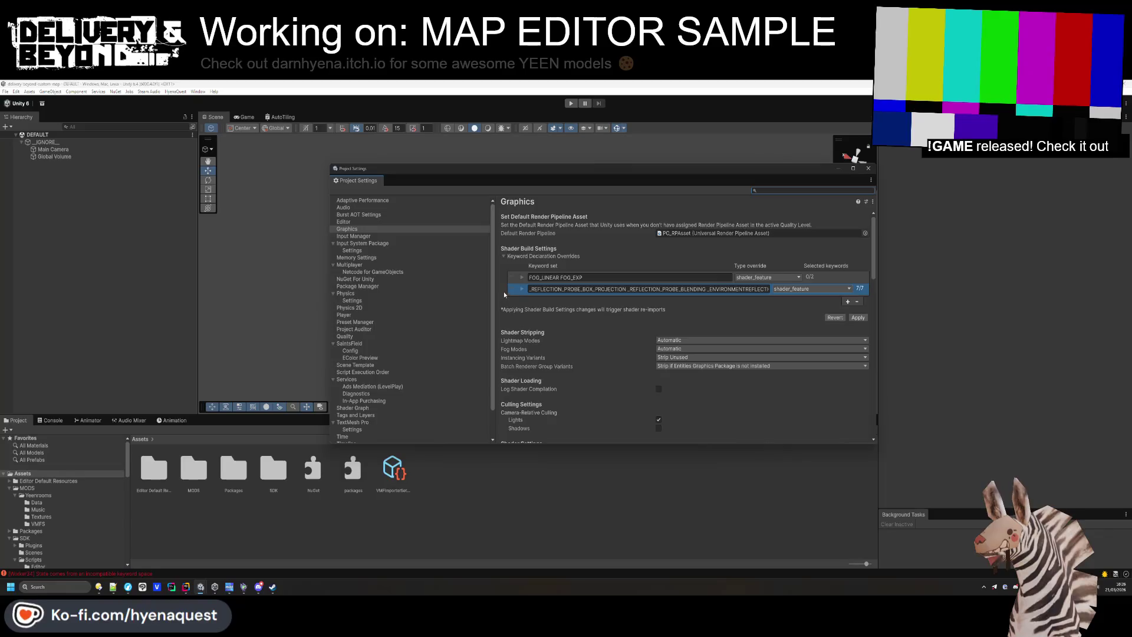
left_click(540, 320)
left_click(540, 328)
left_click(540, 336)
left_click(521, 288)
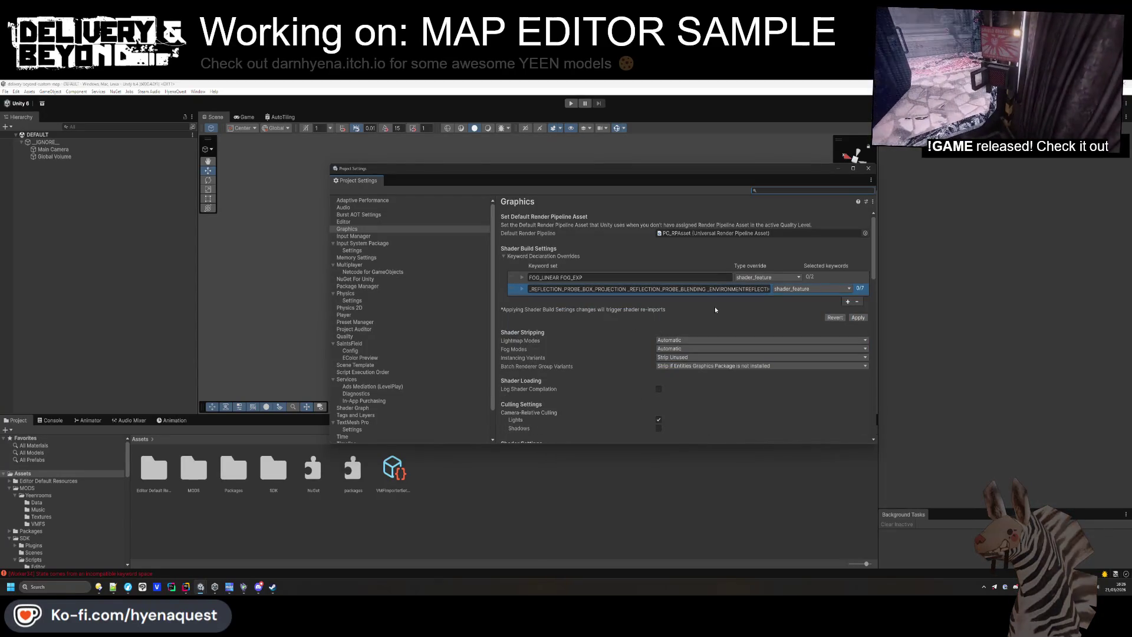
left_click(858, 317)
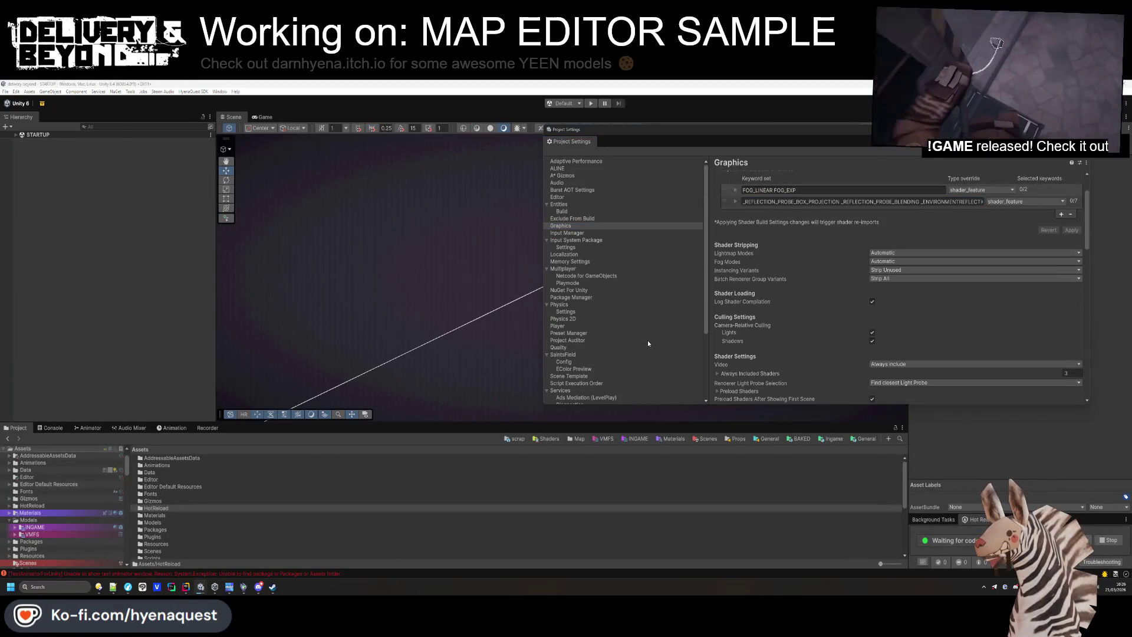
Close STARTUP's settings, set Batch Renderer Group Variants to Strip All, and expand Always Included Shaders.
key("alt+Tab")
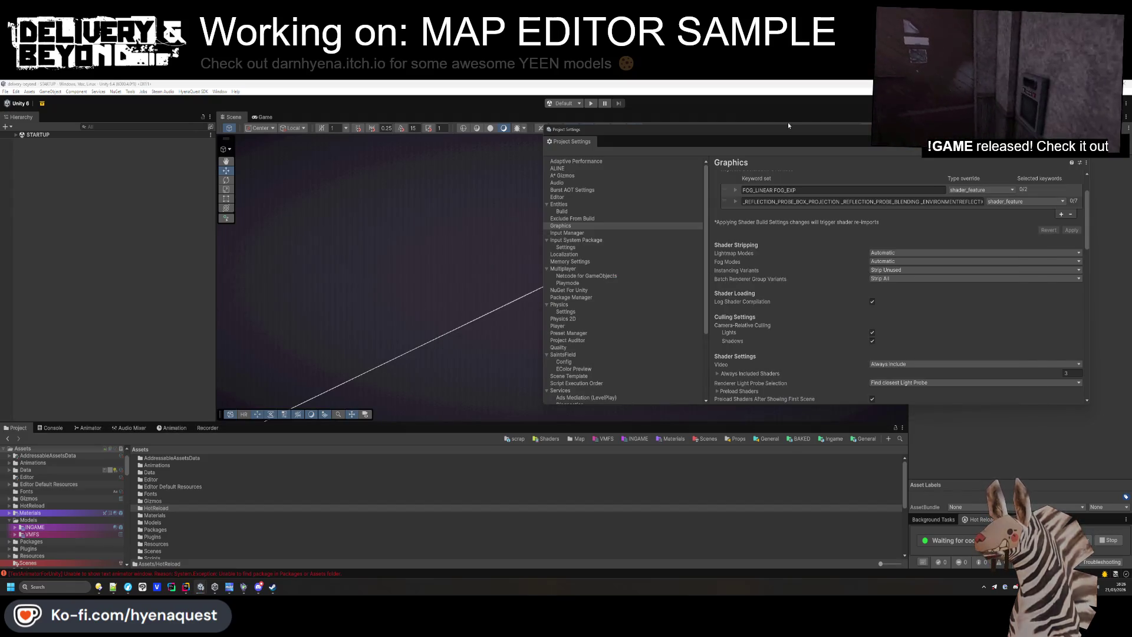
left_click(785, 122)
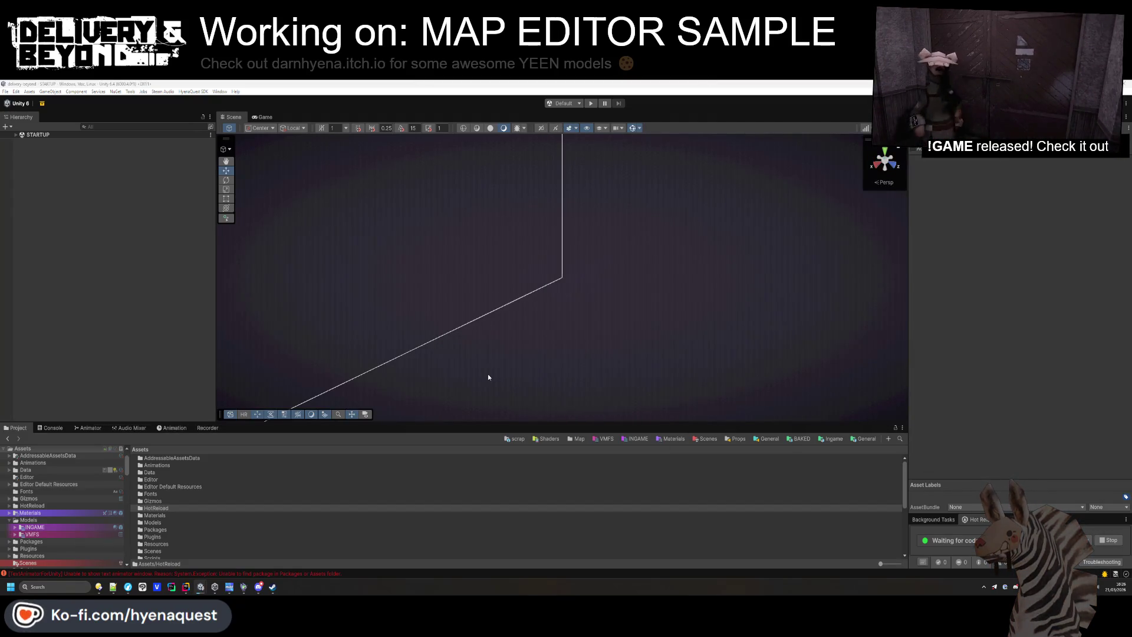
key("alt+Tab")
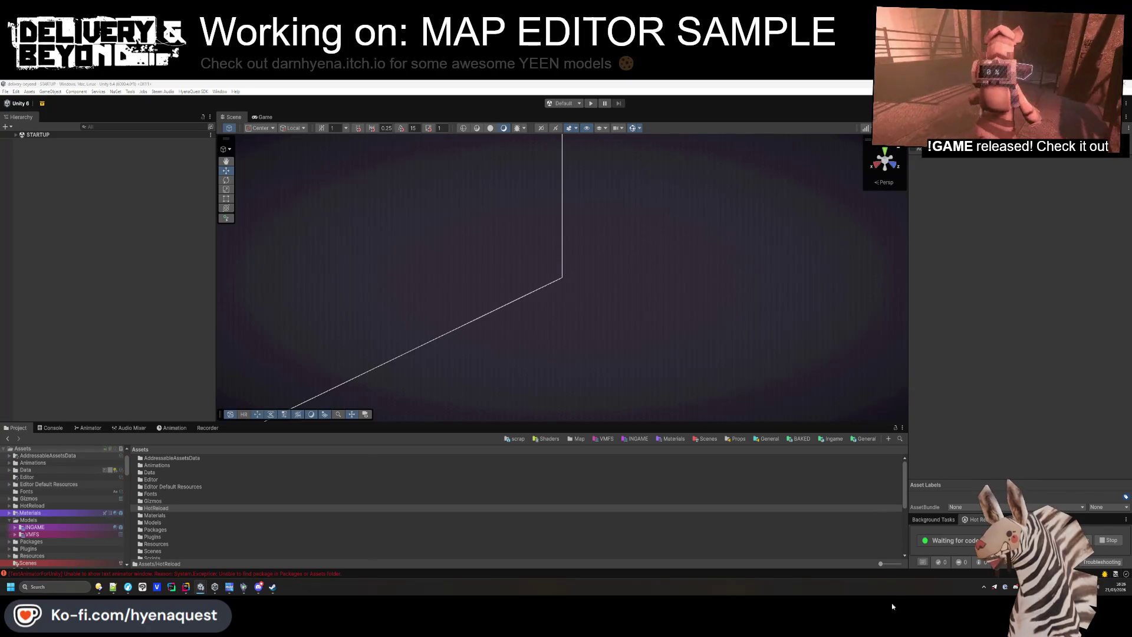
key("alt+Tab")
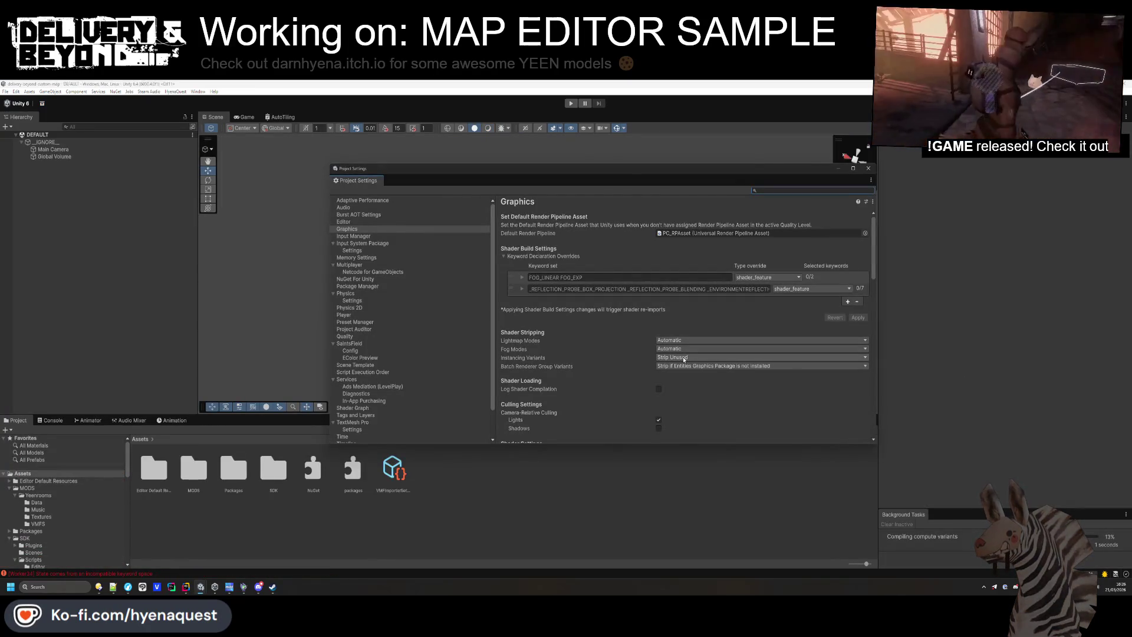
left_click(684, 366)
left_click(679, 386)
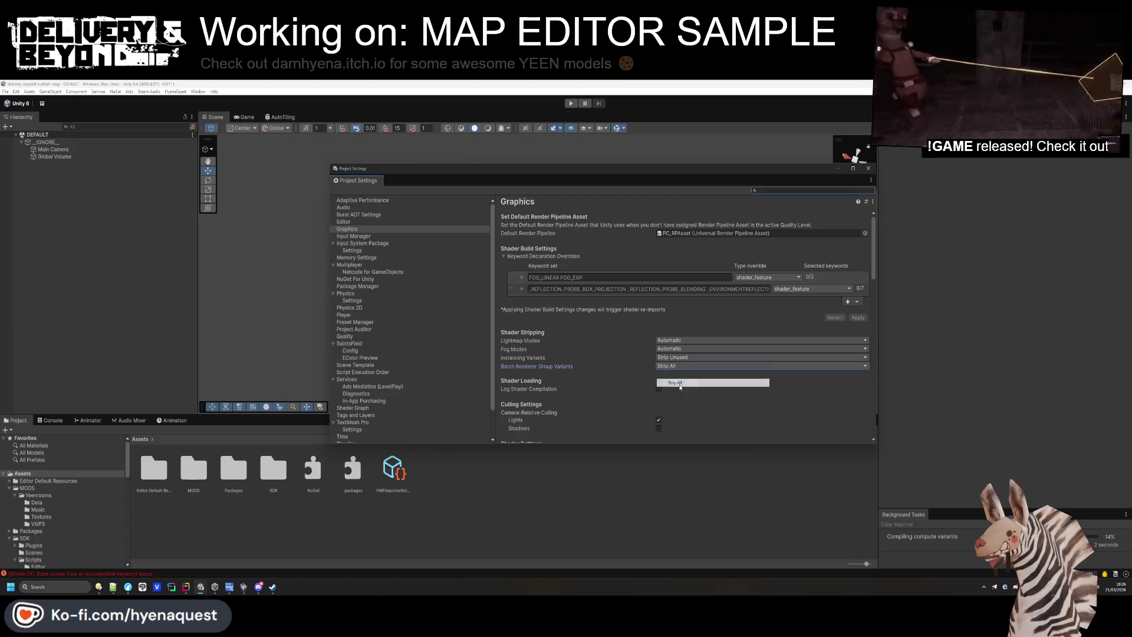
scroll(663, 377, "down", 2)
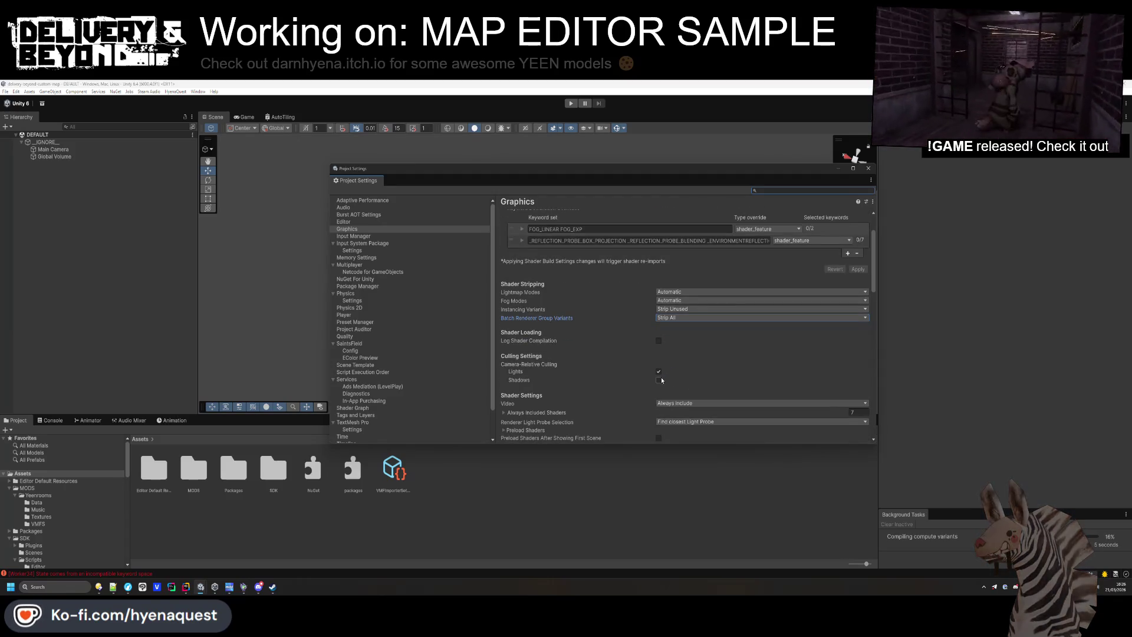
scroll(663, 383, "down", 3)
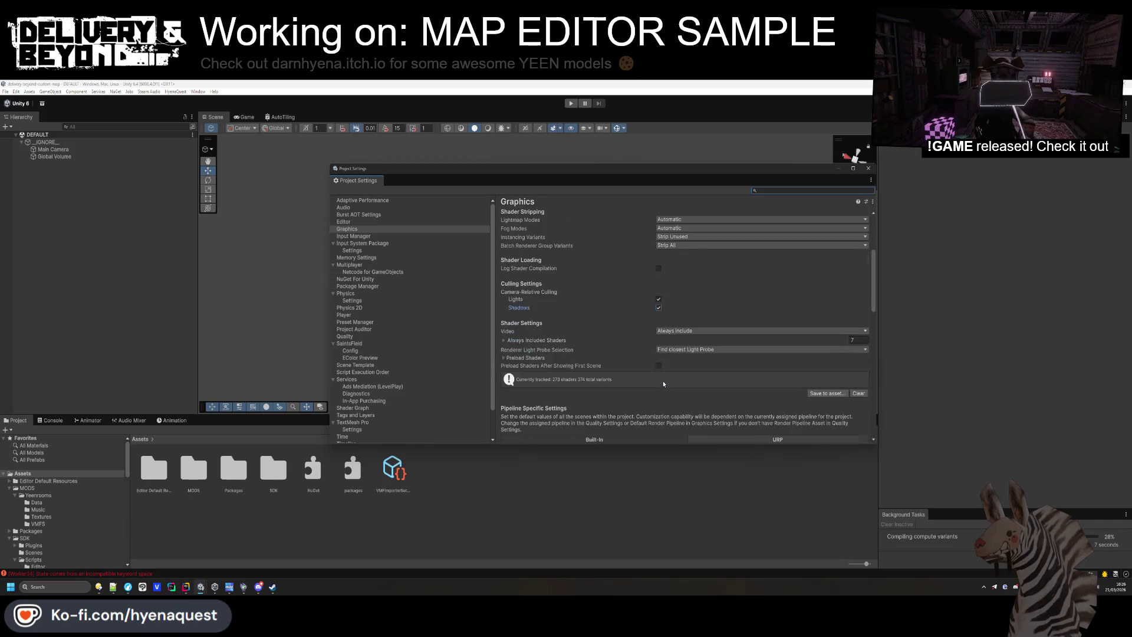
left_click(678, 339)
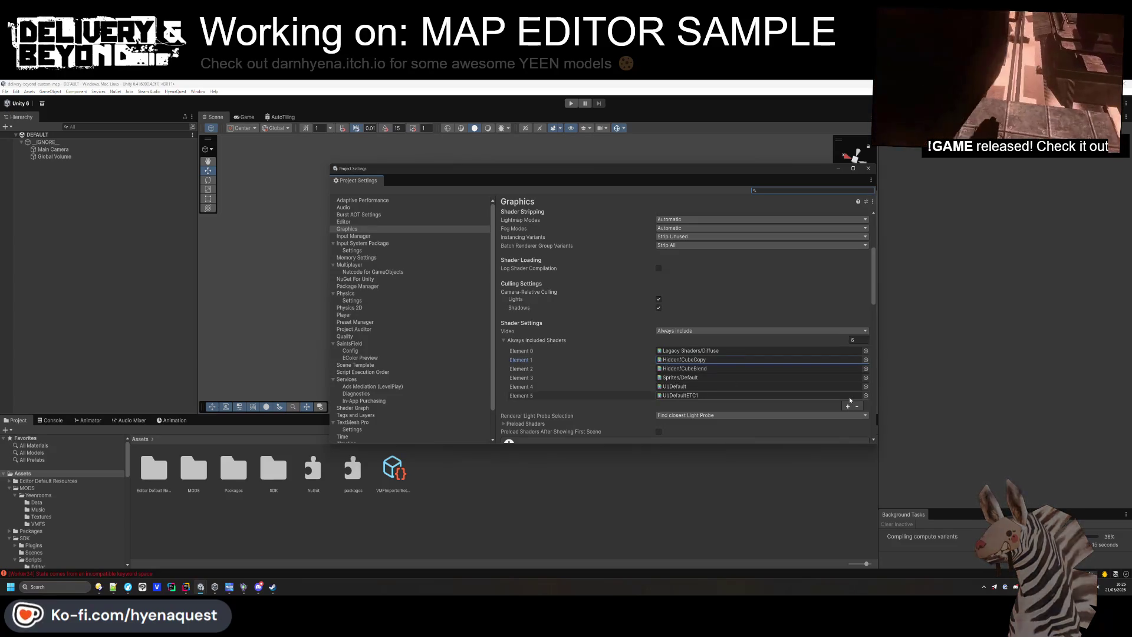
Remove Hidden/CubeBlend, Hidden/CubeCopy and Legacy Shaders/Diffuse from Always Included Shaders.
left_click(635, 371)
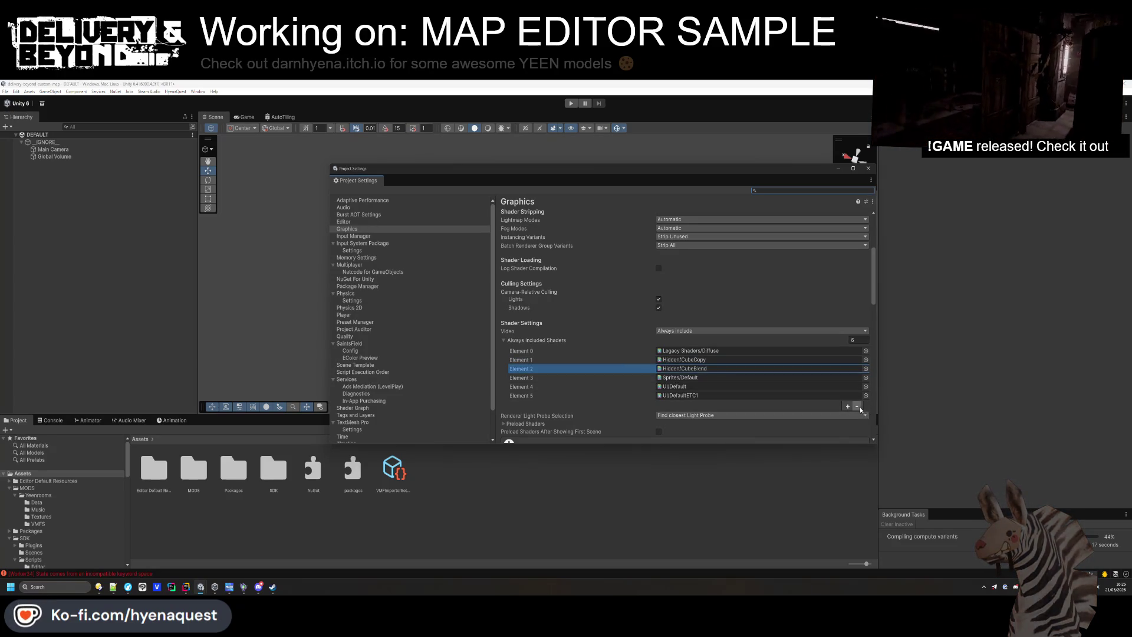
left_click(857, 406)
left_click(628, 360)
key("Delete")
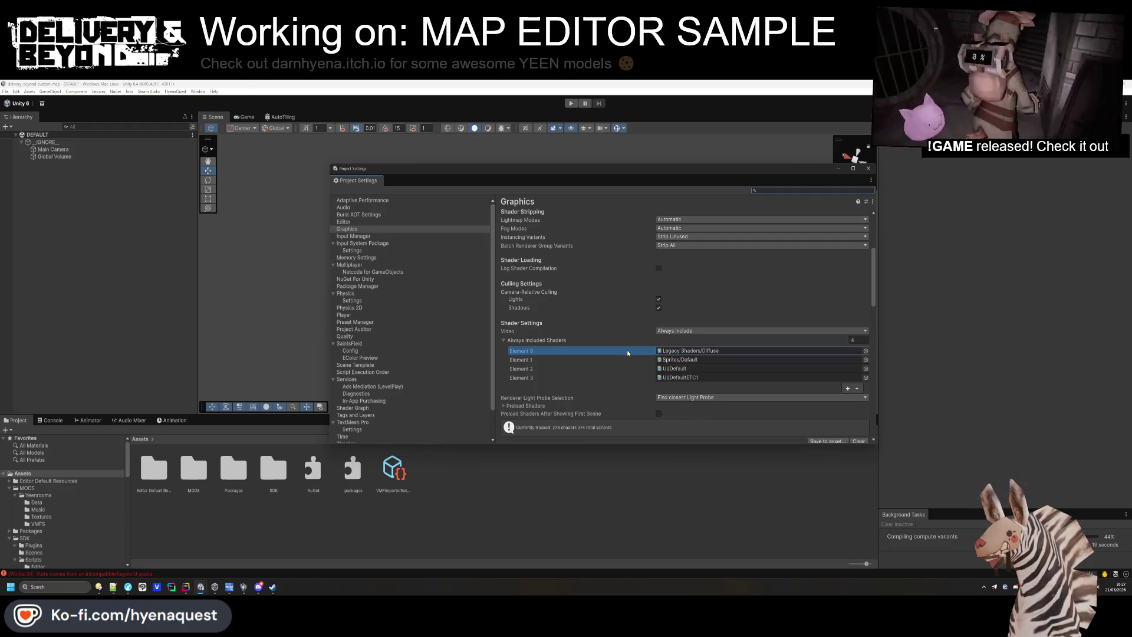
left_click(856, 388)
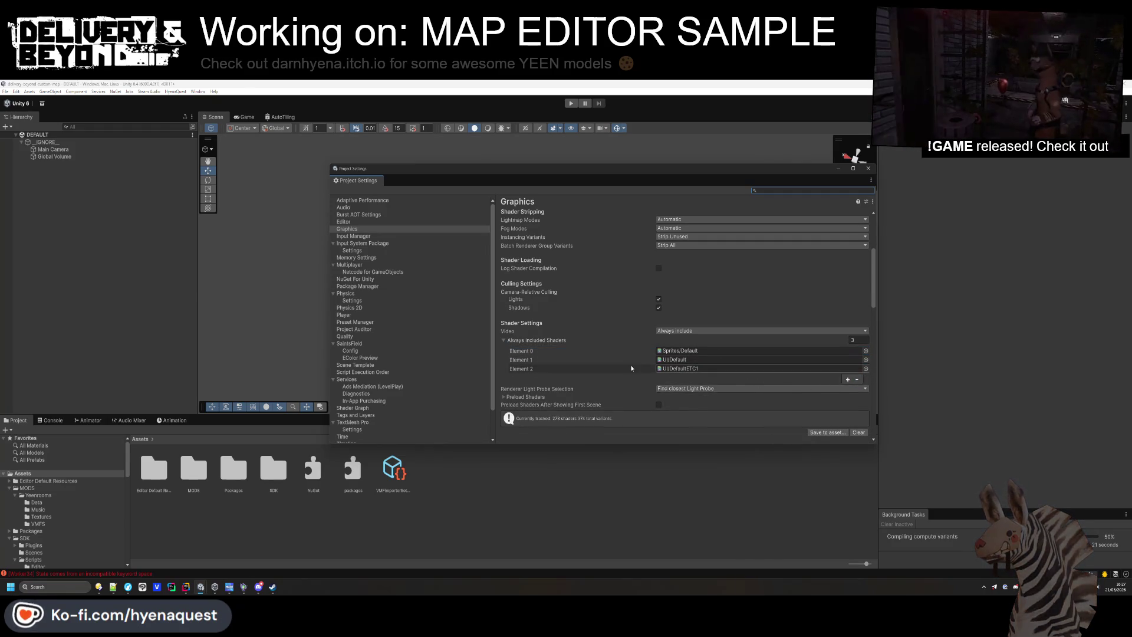
Review the rest of the Graphics page and the Time settings, then close Project Settings.
scroll(633, 363, "down", 3)
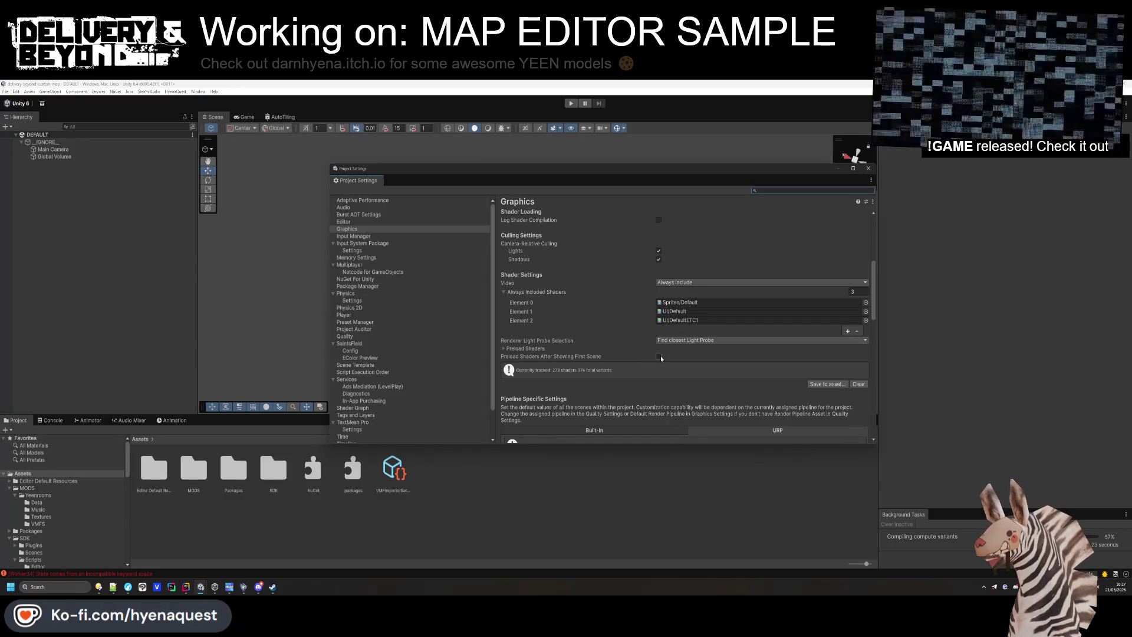
scroll(661, 358, "down", 6)
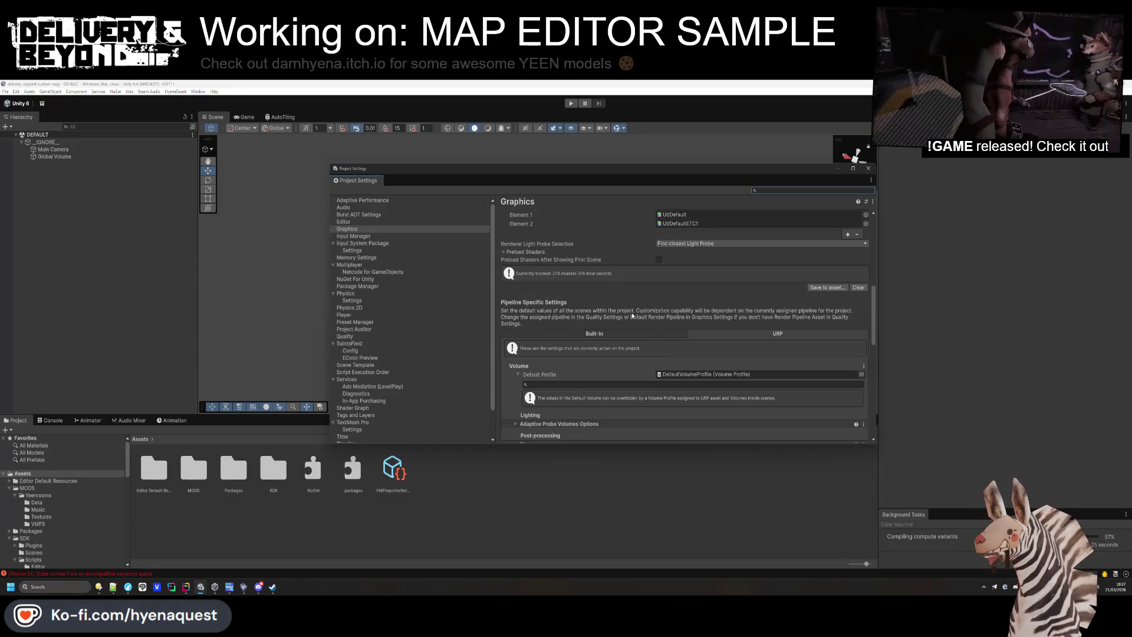
scroll(632, 315, "down", 15)
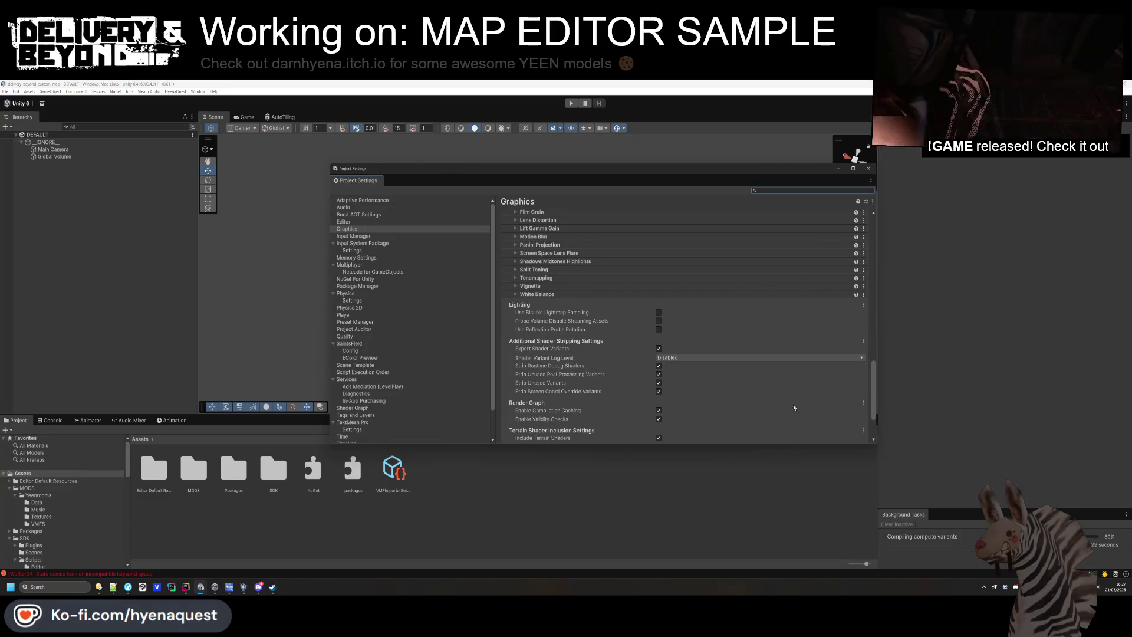
scroll(650, 364, "down", 1)
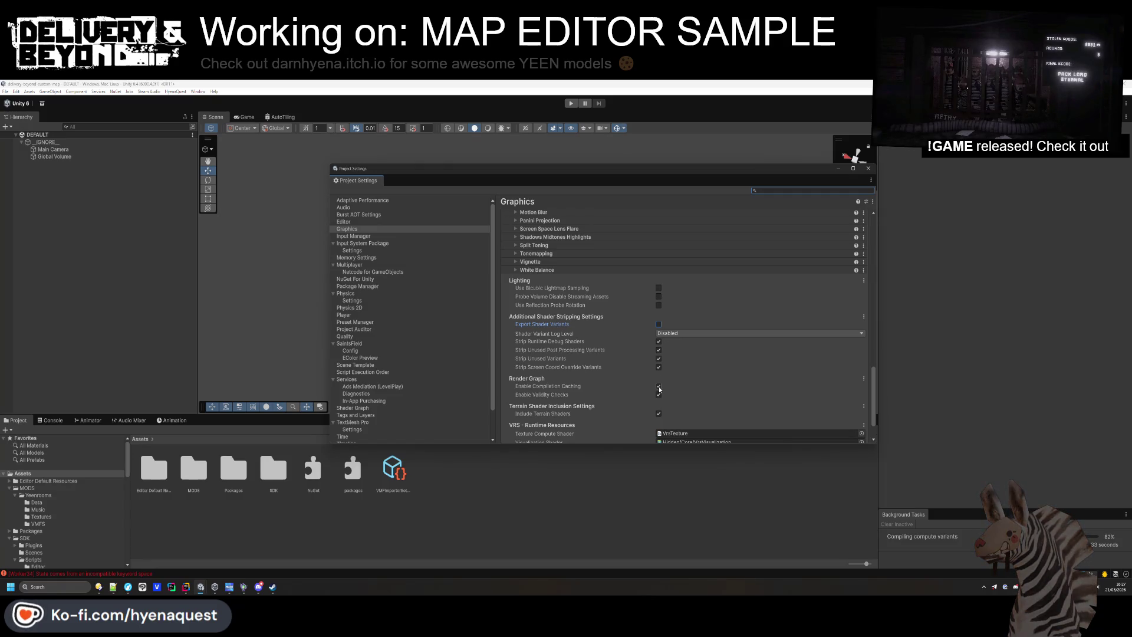
scroll(659, 394, "down", 2)
scroll(670, 320, "up", 3)
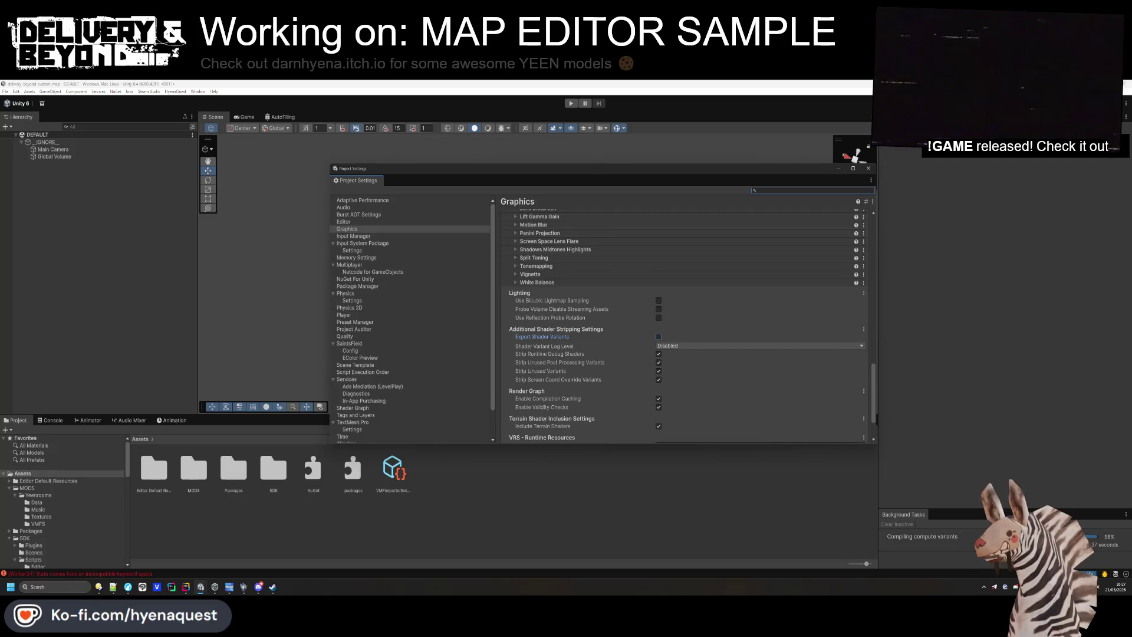
scroll(366, 402, "down", 2)
left_click(365, 405)
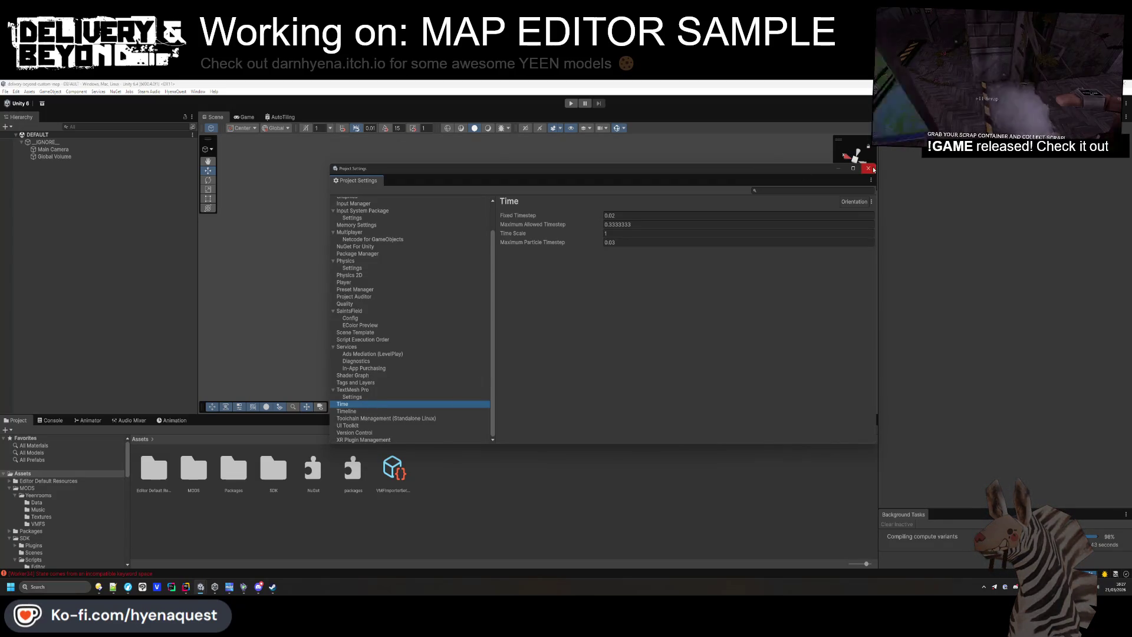
left_click(868, 169)
left_click(193, 469)
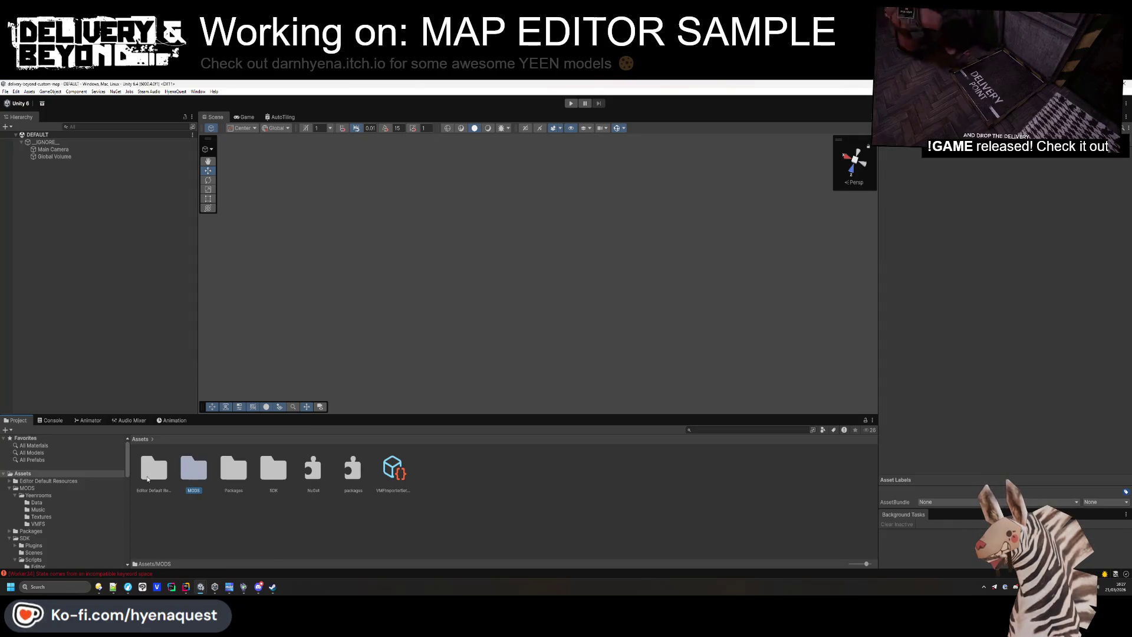
Browse the Yeenrooms mod folder and open the entry-0 room prefab for editing.
left_click(52, 420)
left_click(11, 422)
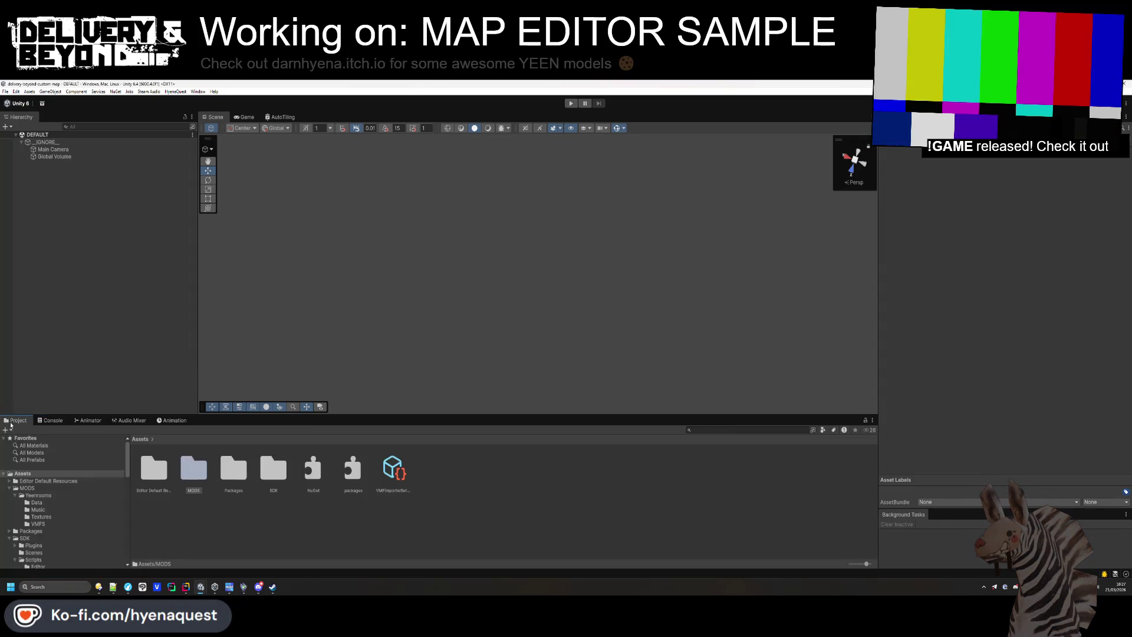
left_click(40, 510)
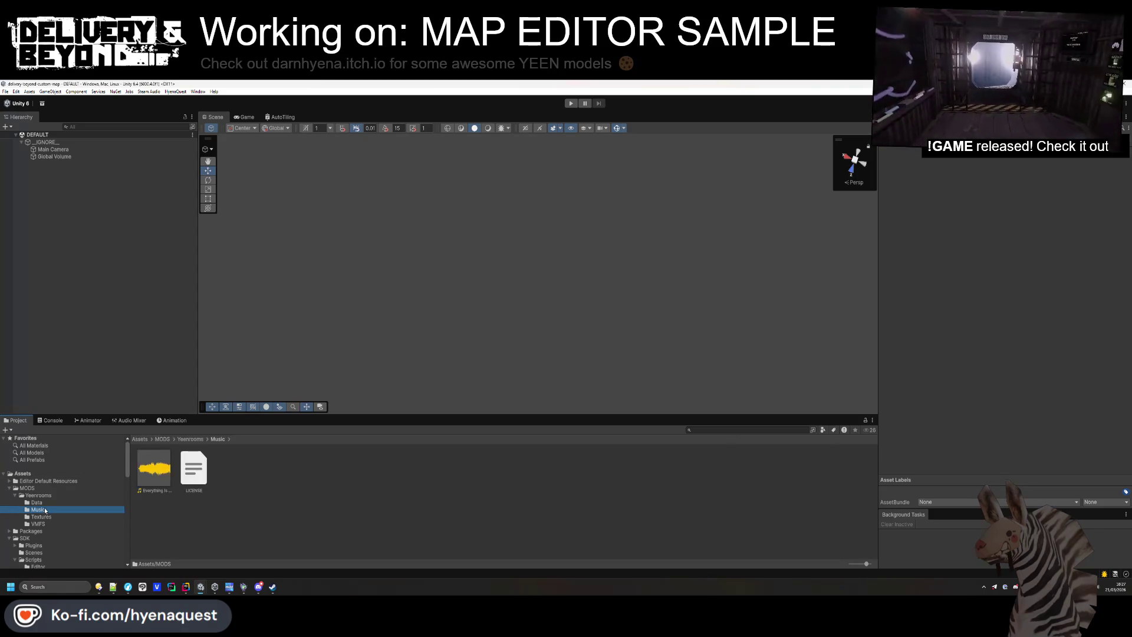
left_click(41, 502)
left_click(53, 523)
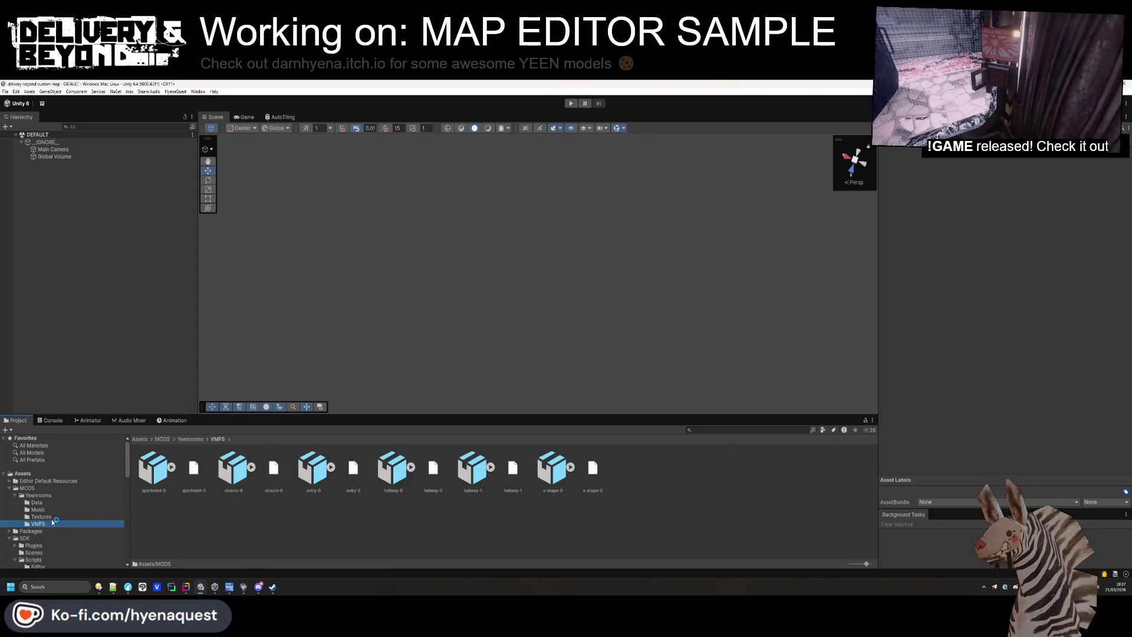
left_click(38, 495)
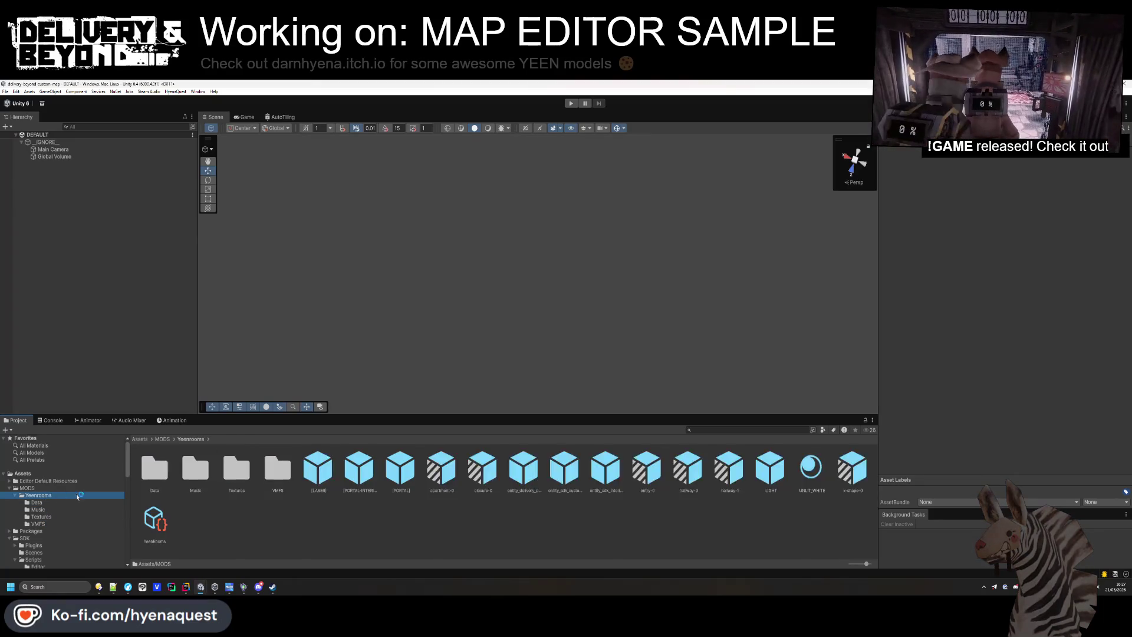
left_click(658, 474)
double_click(658, 473)
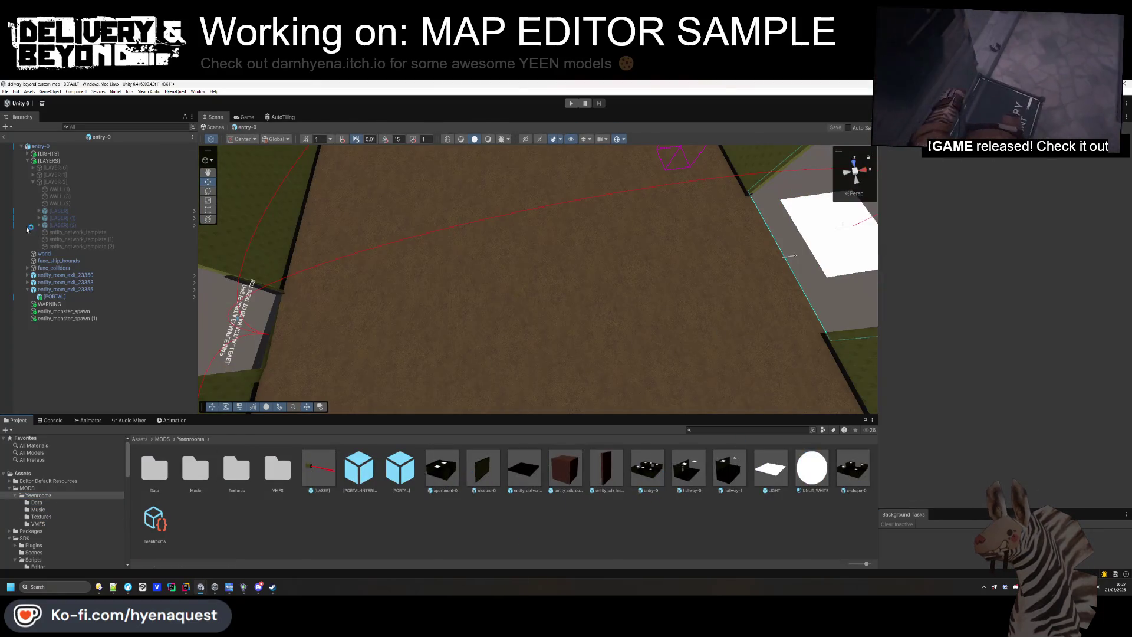
Check the world object's Rendering Layer Mask, then bring up the map project's Tags and Layers.
left_click(27, 161)
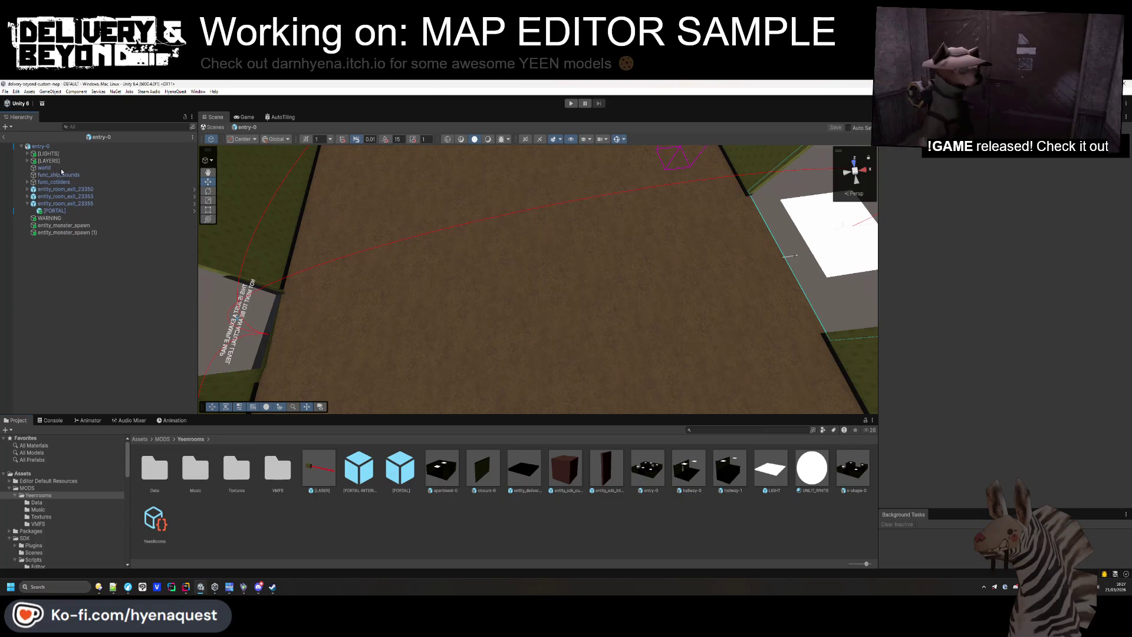
left_click(61, 168)
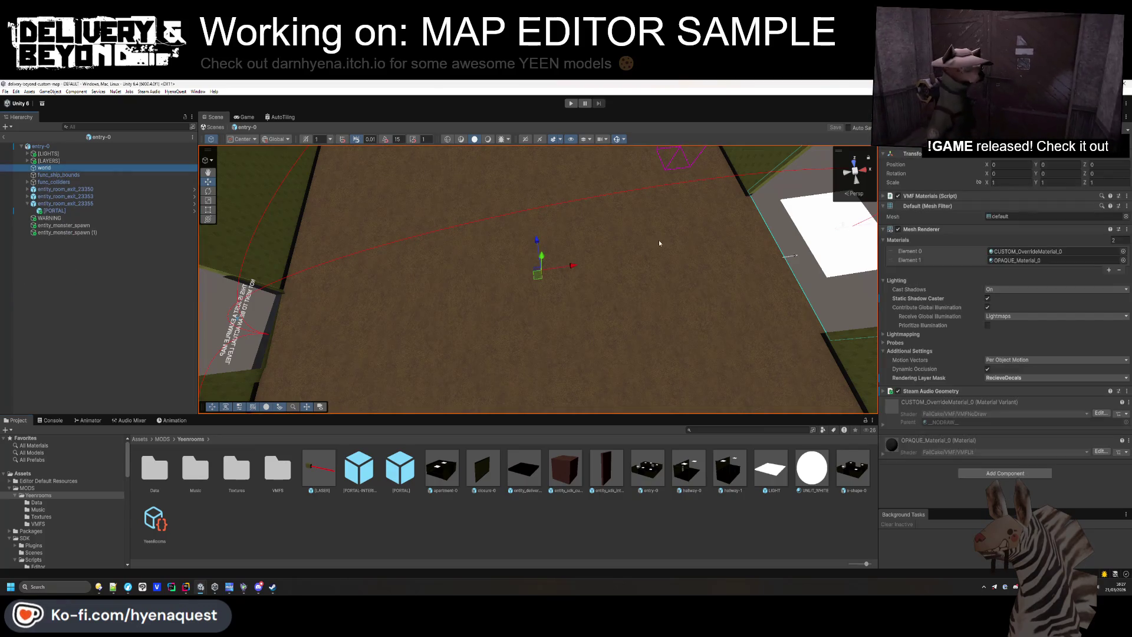
left_click(995, 378)
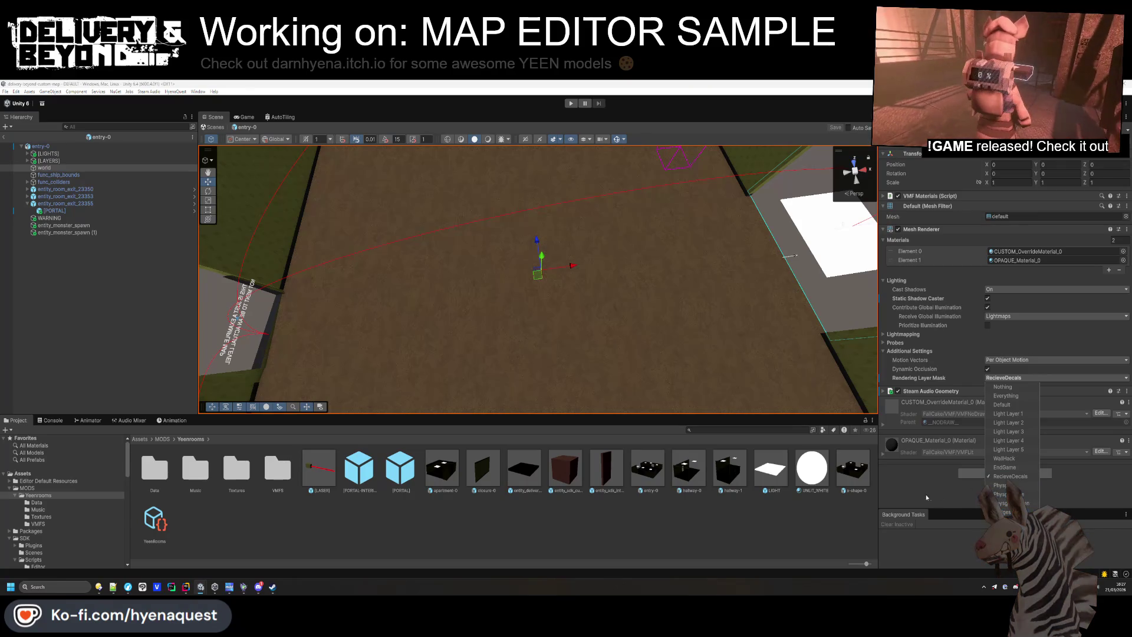
left_click(924, 497)
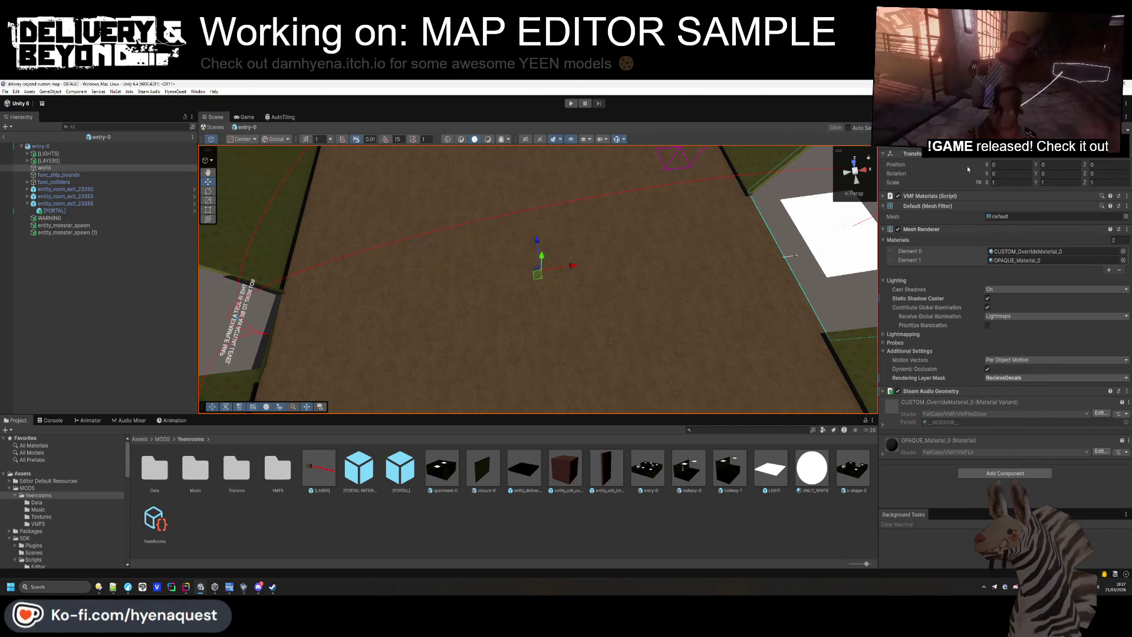
left_click(923, 139)
left_click(925, 216)
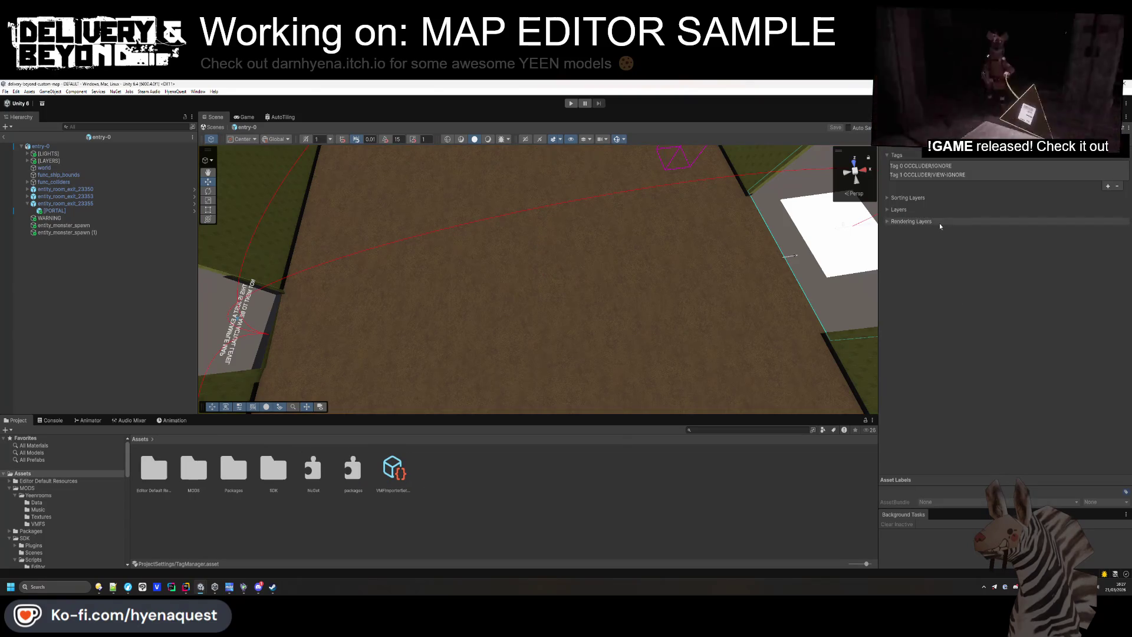
Expand the map project's rendering layers, then open the game project's Tags and Layers via _MAIN_CAMERA_.
left_click(911, 221)
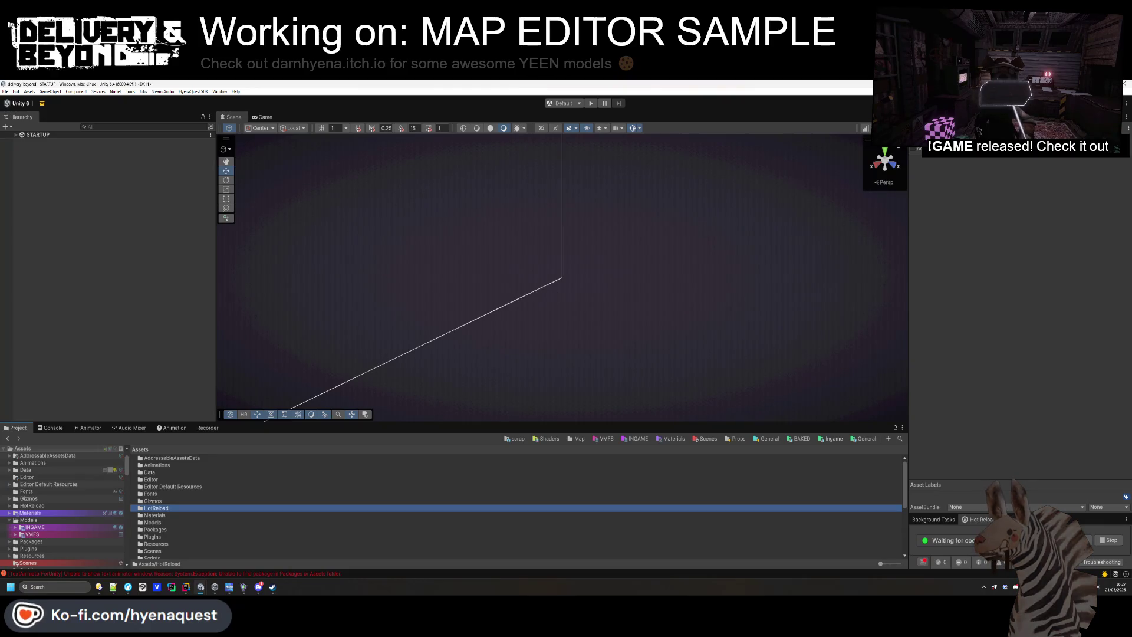
left_click(15, 135)
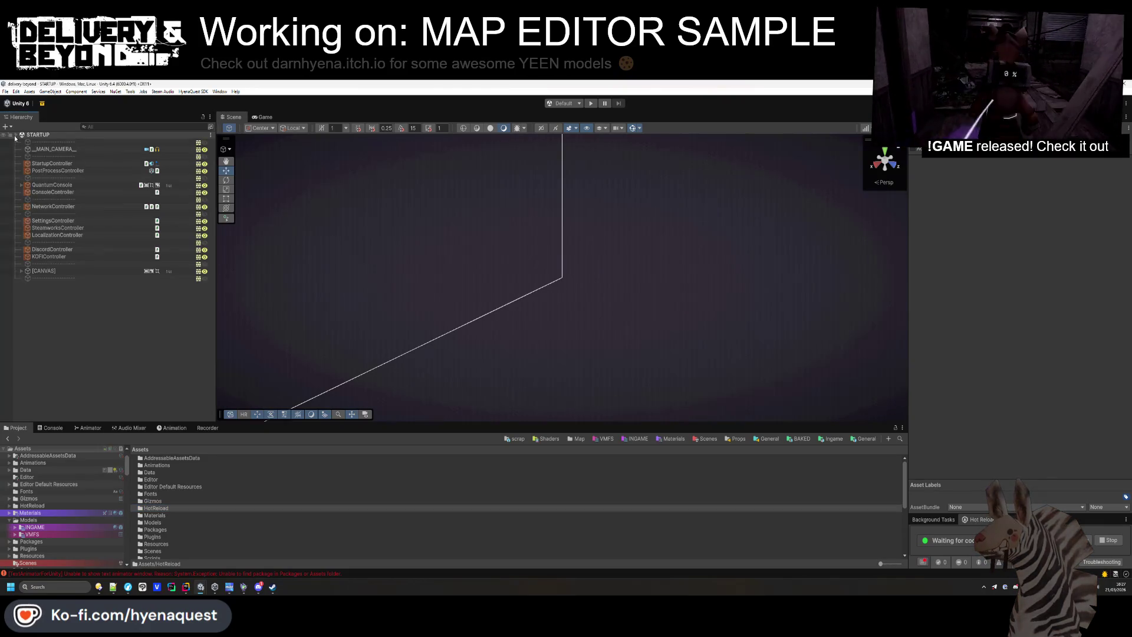
left_click(28, 150)
left_click(963, 141)
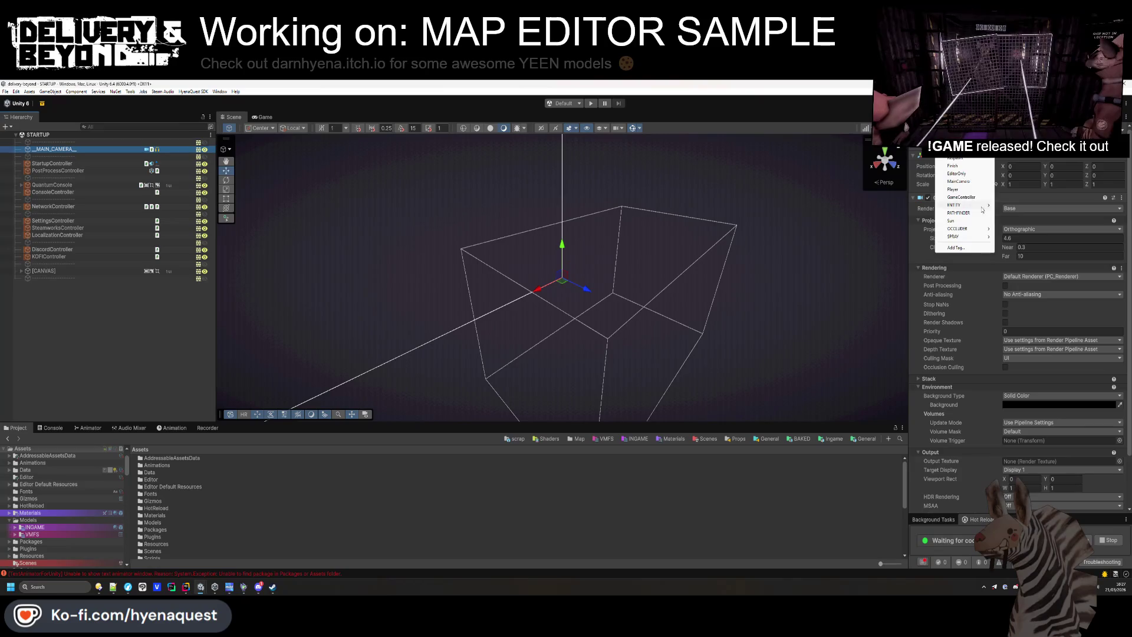
left_click(964, 249)
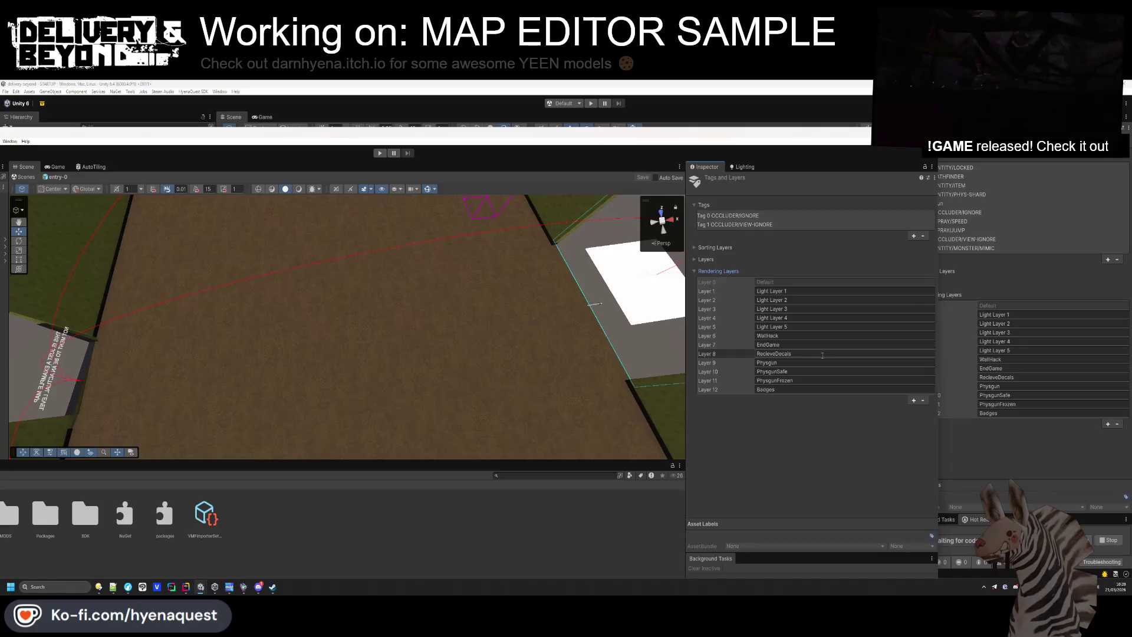
Compare the game project's Layers, Rendering Layers and RecieveDecals name, leaving everything unchanged.
left_click(999, 379)
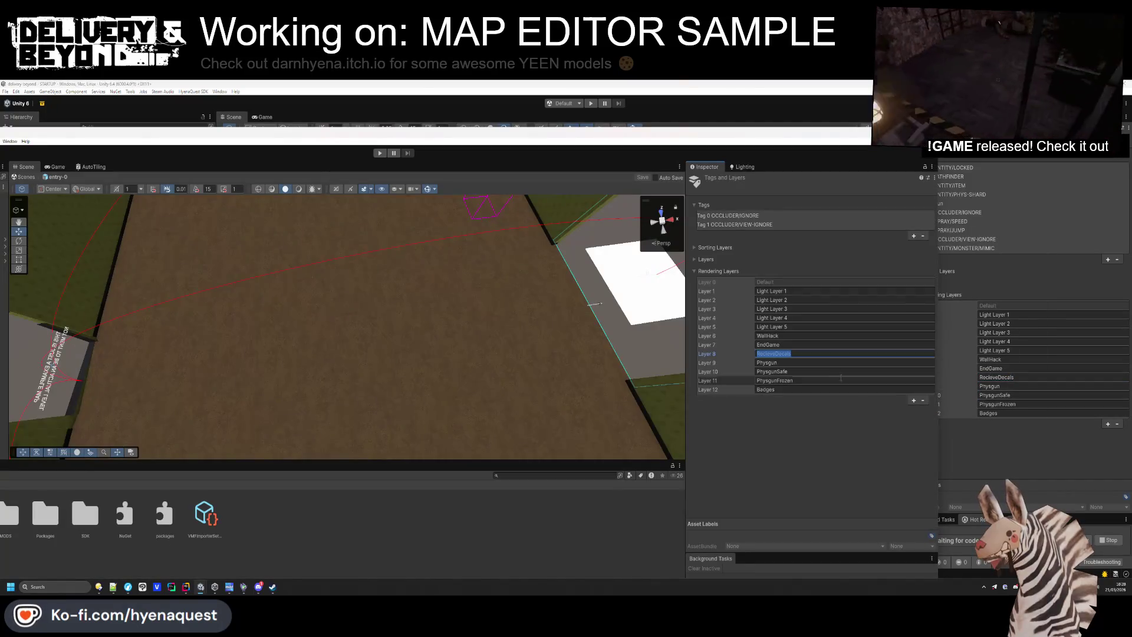
left_click(808, 396)
left_click(720, 259)
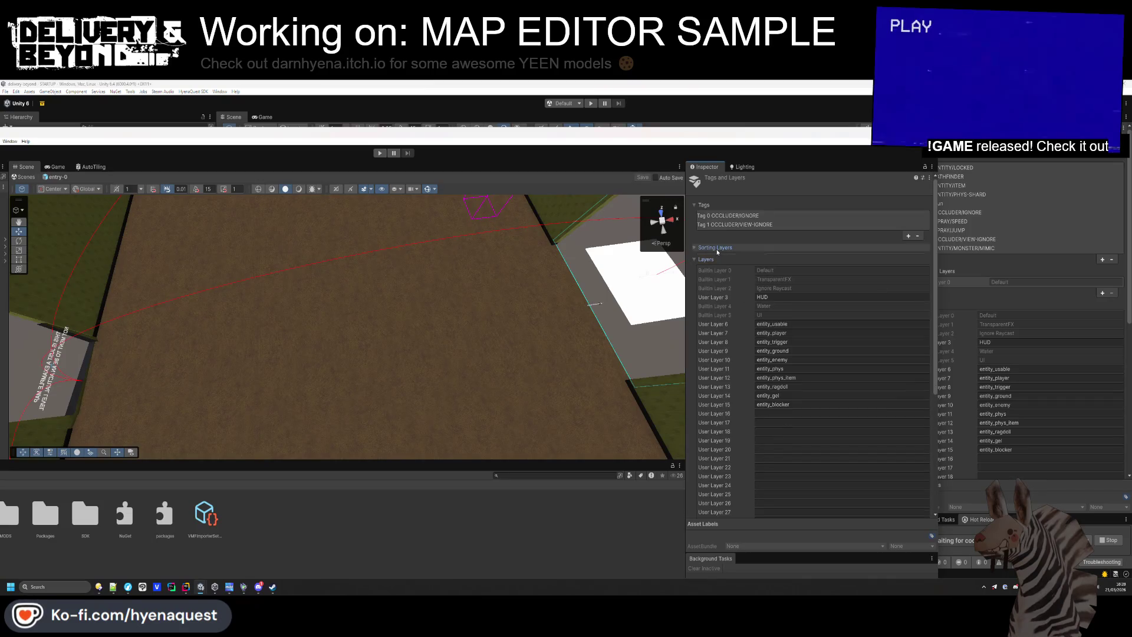
left_click(710, 259)
left_click(710, 271)
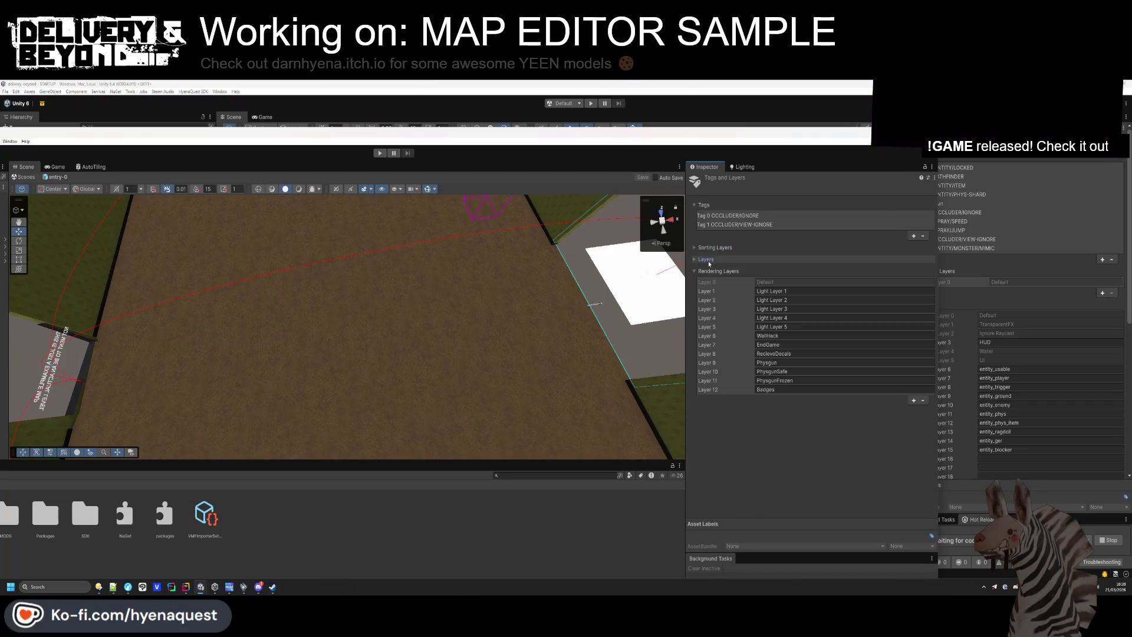
left_click(710, 271)
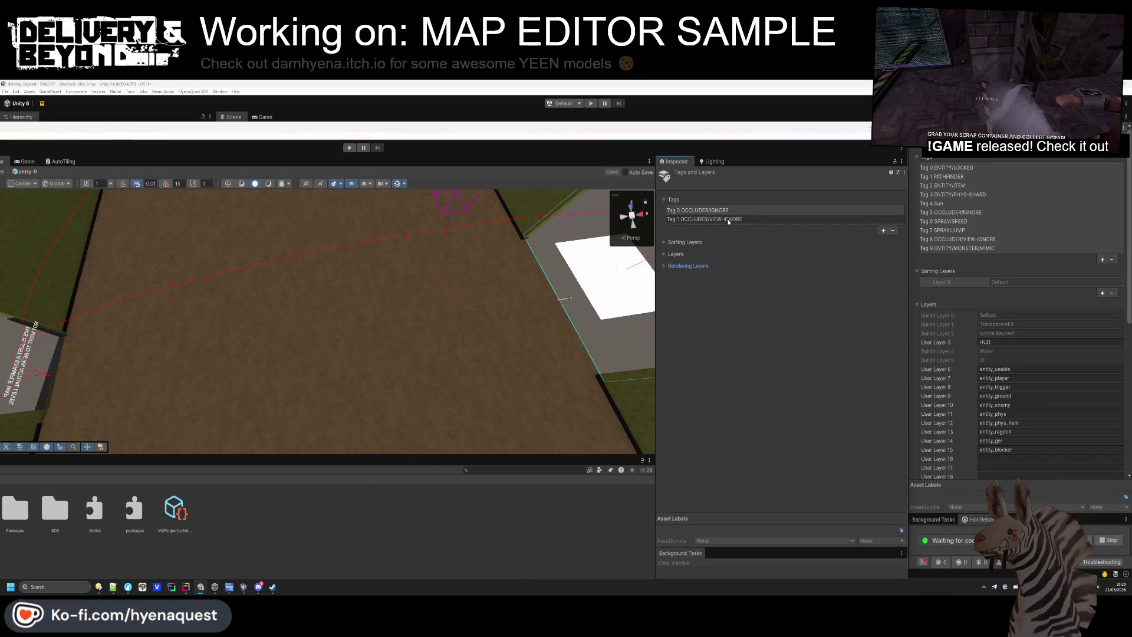
left_click(726, 210)
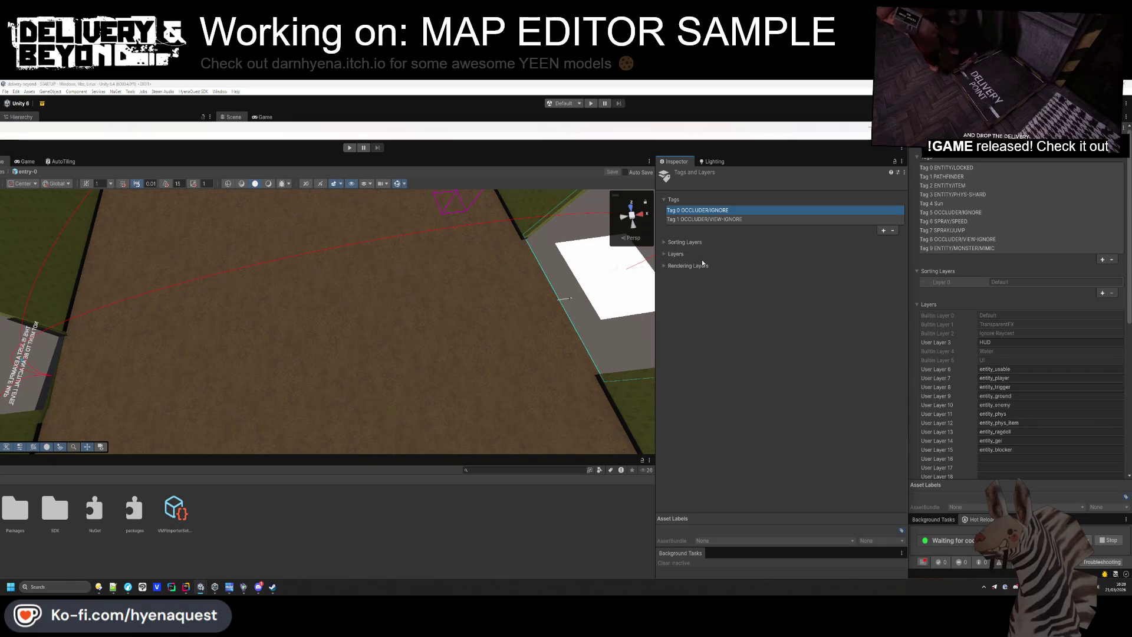
left_click(717, 359)
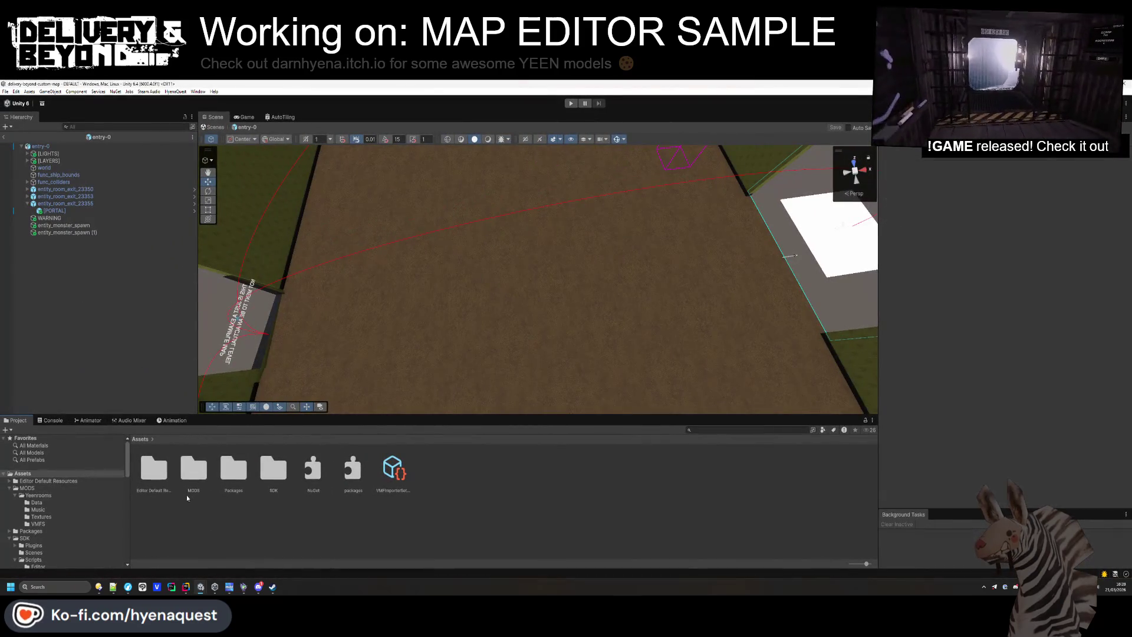
Rerun SETUP on the entry-0 and apartment-0 room prefabs.
left_click(40, 145)
left_click(1012, 439)
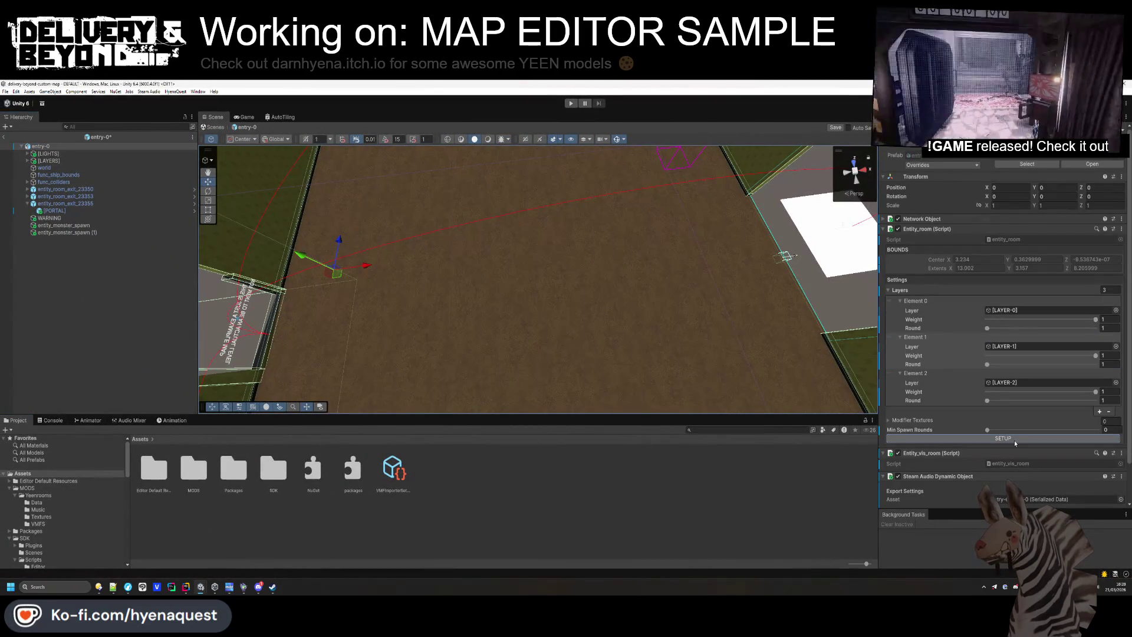
left_click(28, 154)
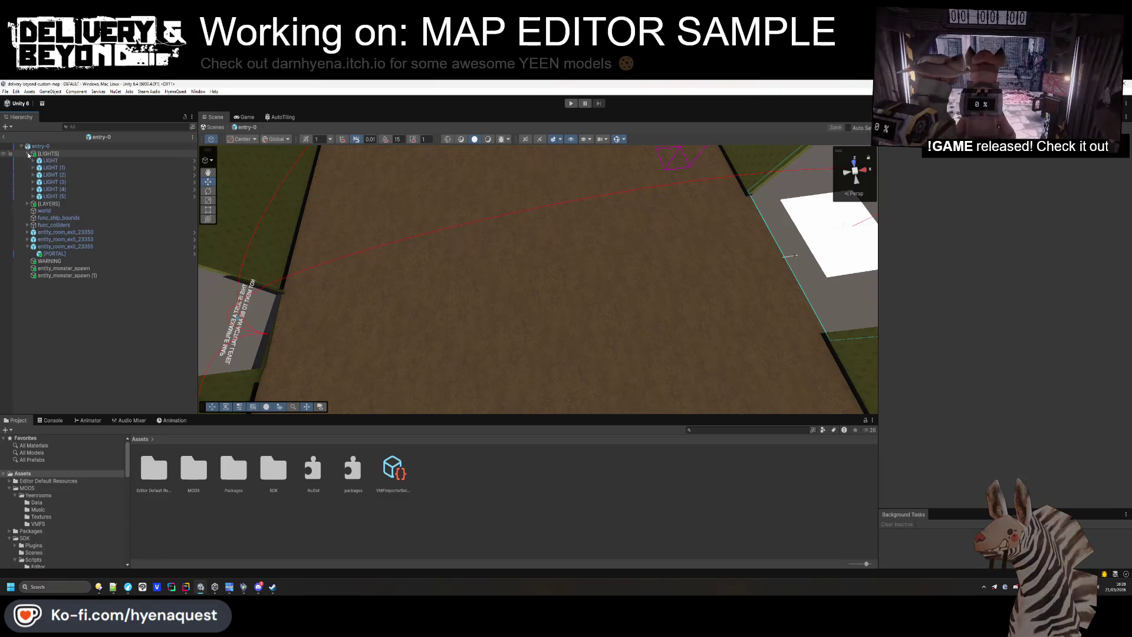
left_click(28, 153)
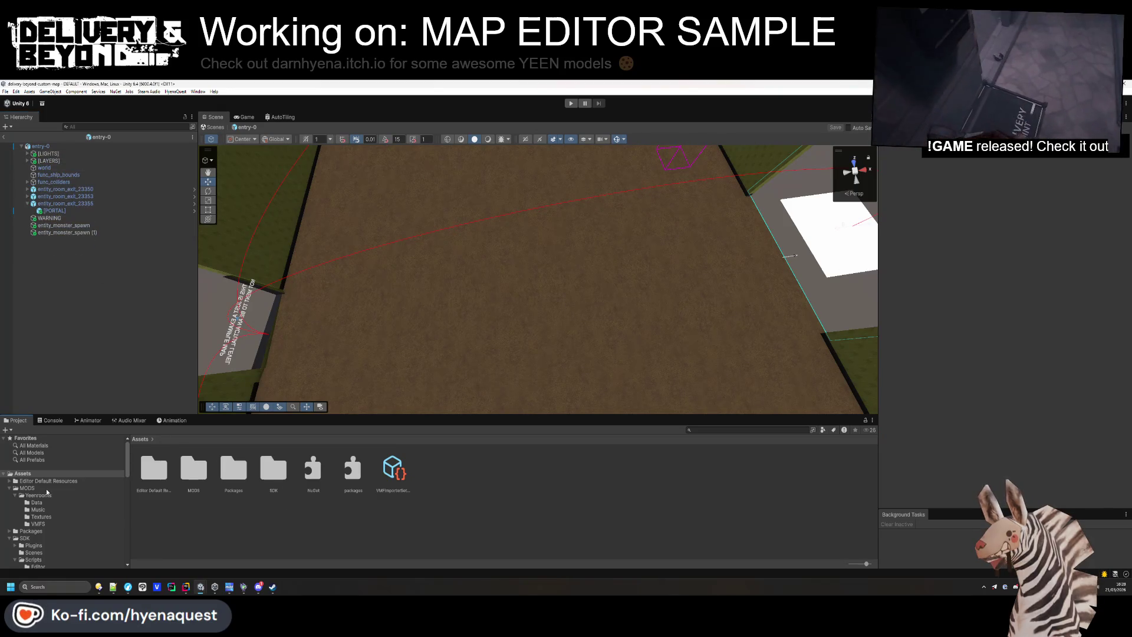
double_click(193, 469)
double_click(154, 468)
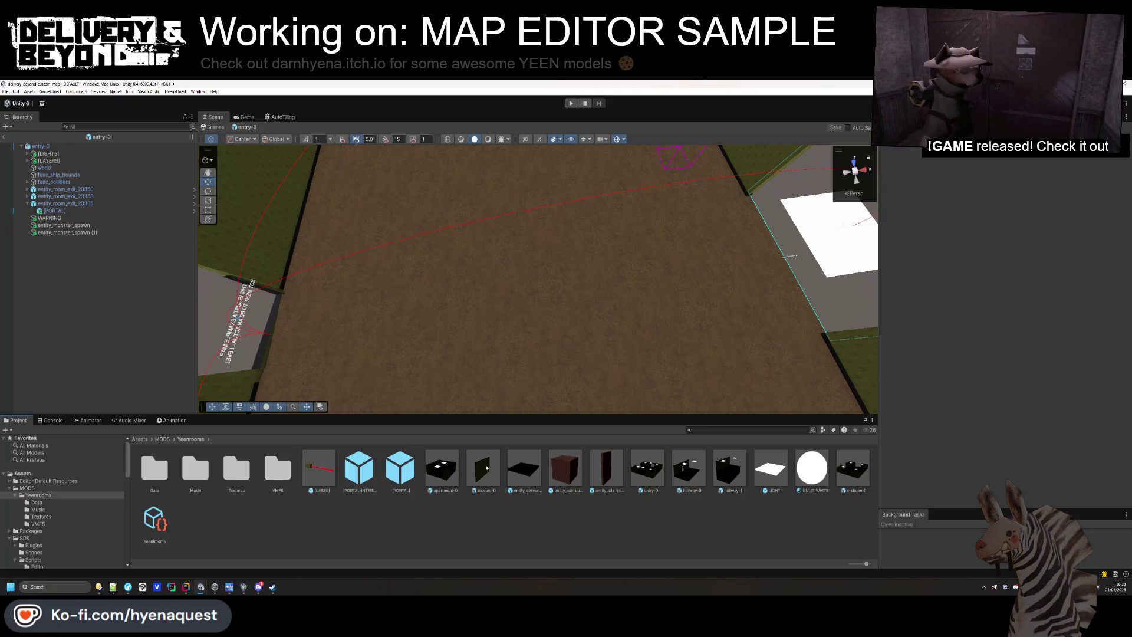
double_click(443, 468)
left_click(1001, 438)
Rerun SETUP on the hallway-0, hallway-1 and x-shape-0 room prefabs.
double_click(647, 468)
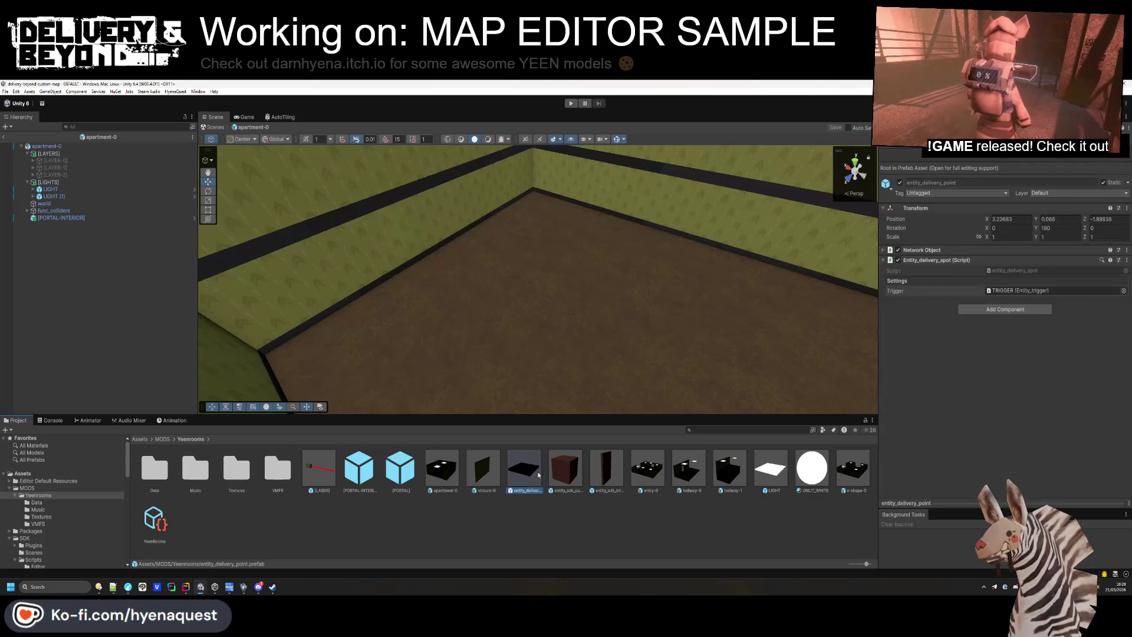
left_click(1002, 438)
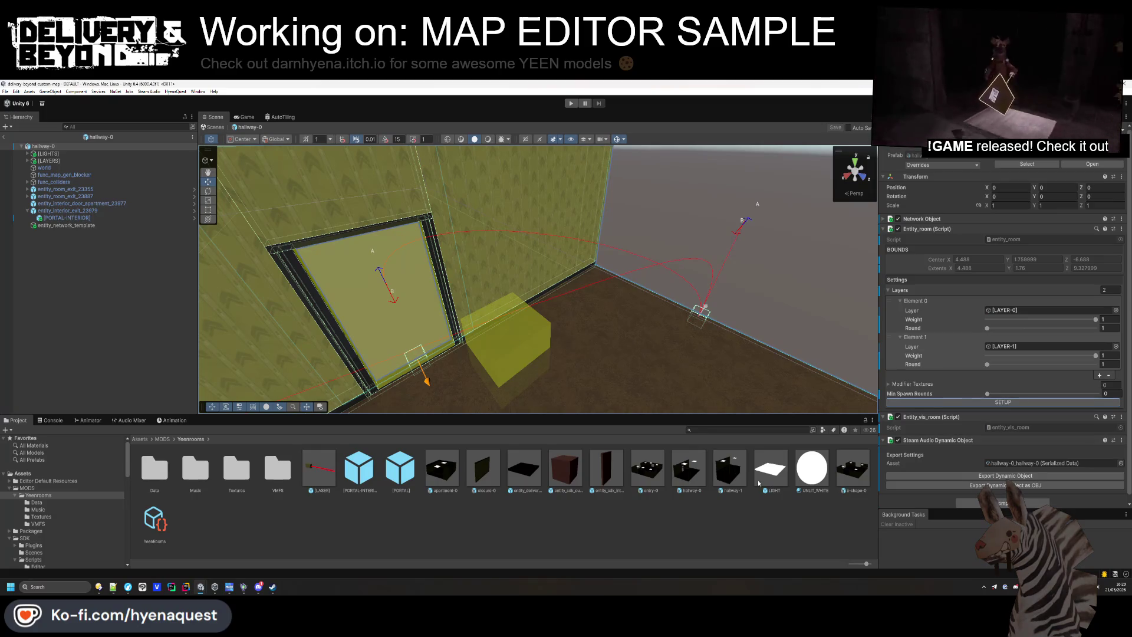
left_click(1005, 401)
left_click(857, 477)
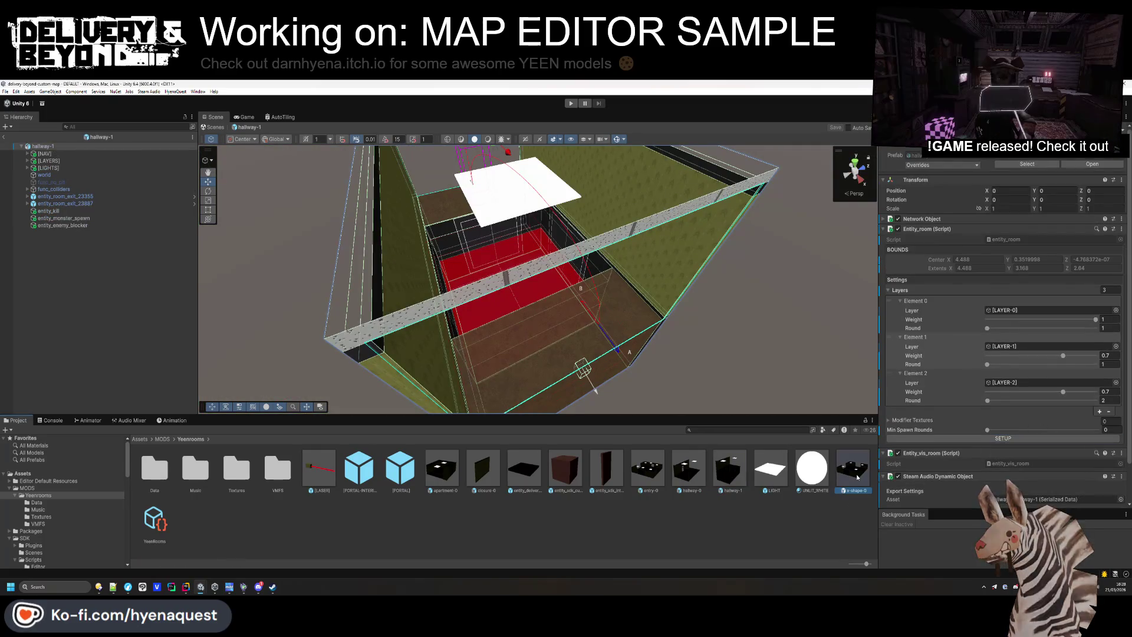
double_click(858, 478)
left_click(985, 402)
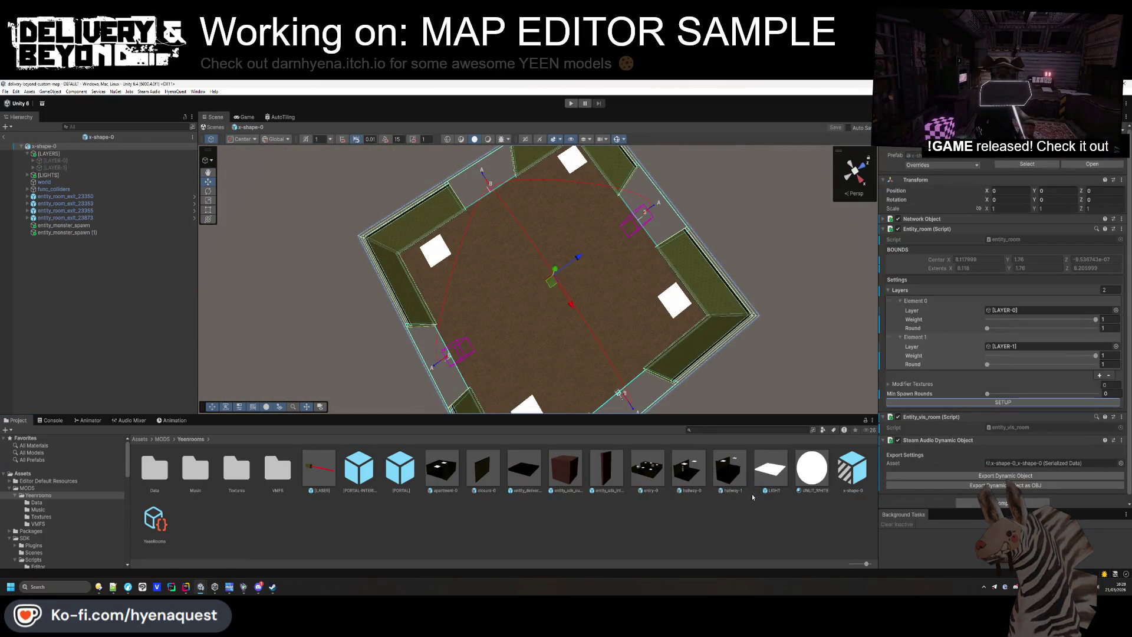
left_click(681, 513)
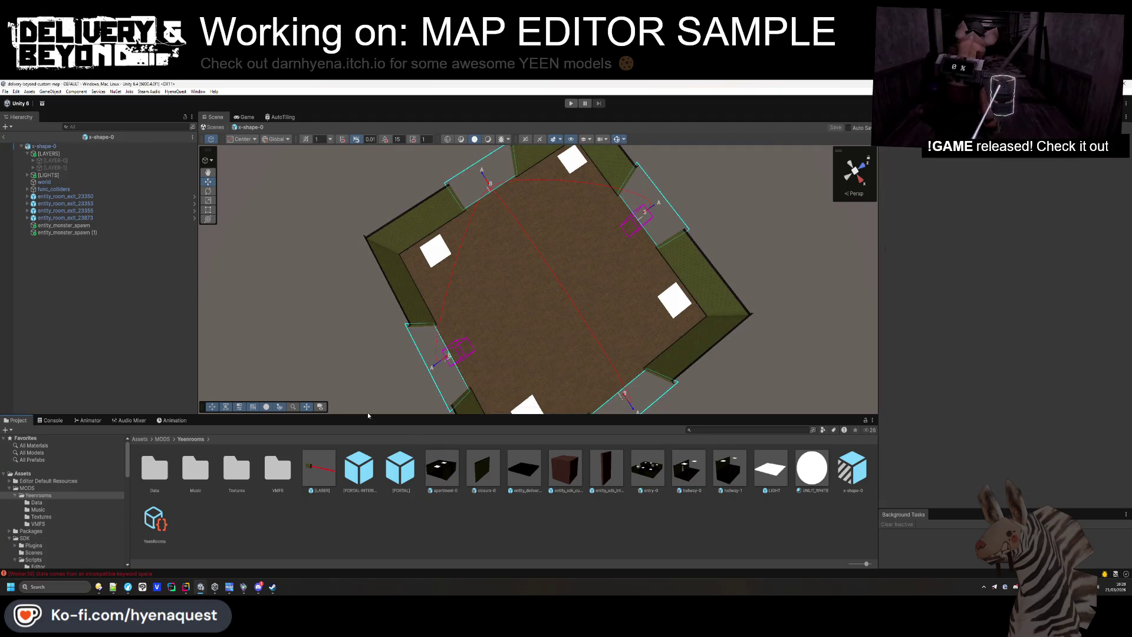
Read the keyword-space error in the Console, then run HyenaQuest > Maps > Build.
left_click(53, 420)
left_click(20, 430)
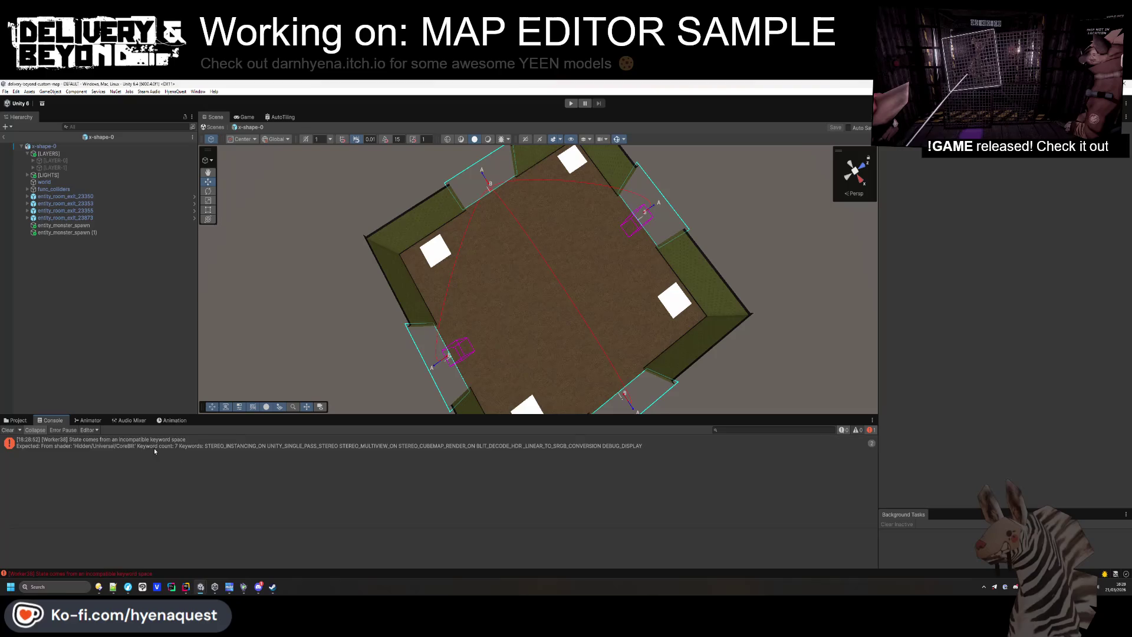
left_click(154, 448)
left_click(14, 421)
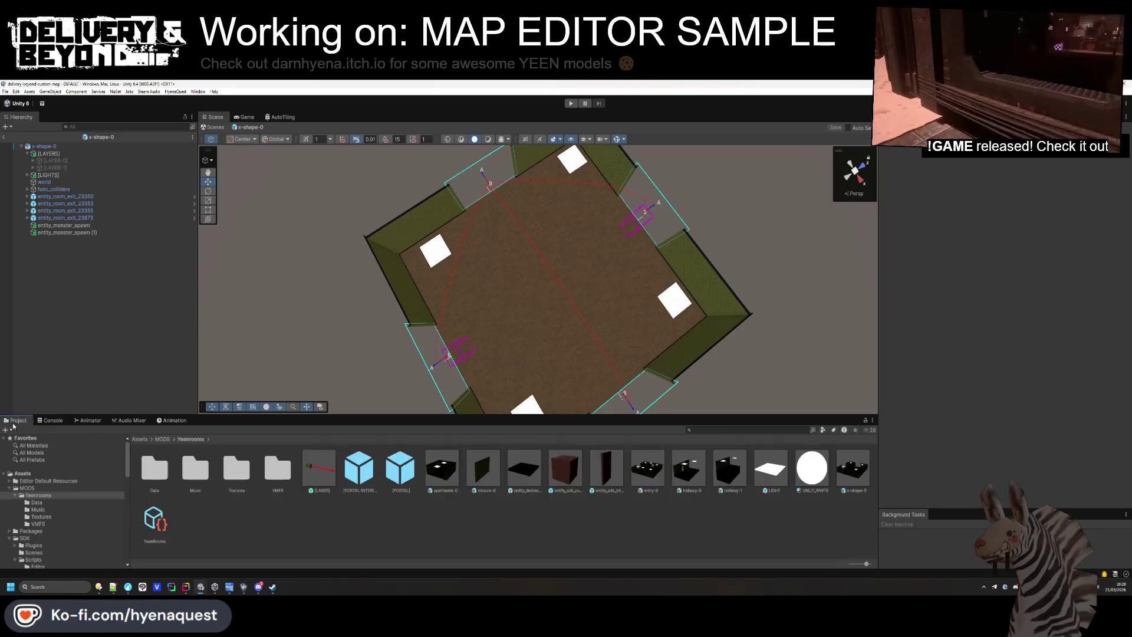
left_click(175, 91)
mouse_move(188, 99)
left_click(224, 100)
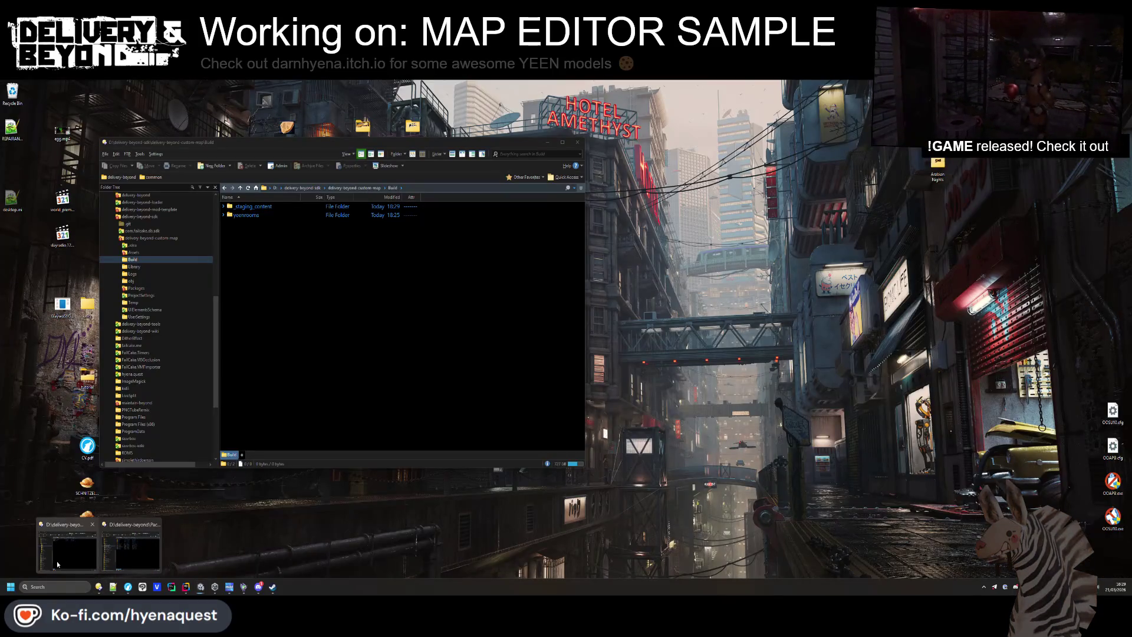
Look through yeenrooms\bundles\windows and linux shader outputs, then go back up to yeenrooms.
left_click(57, 560)
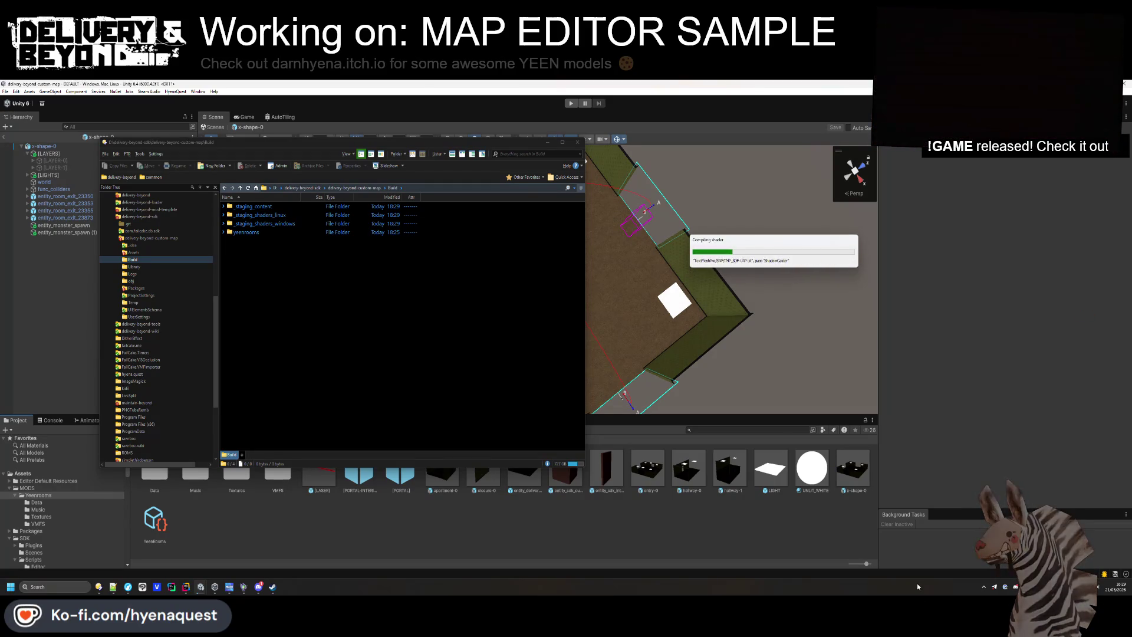
double_click(246, 233)
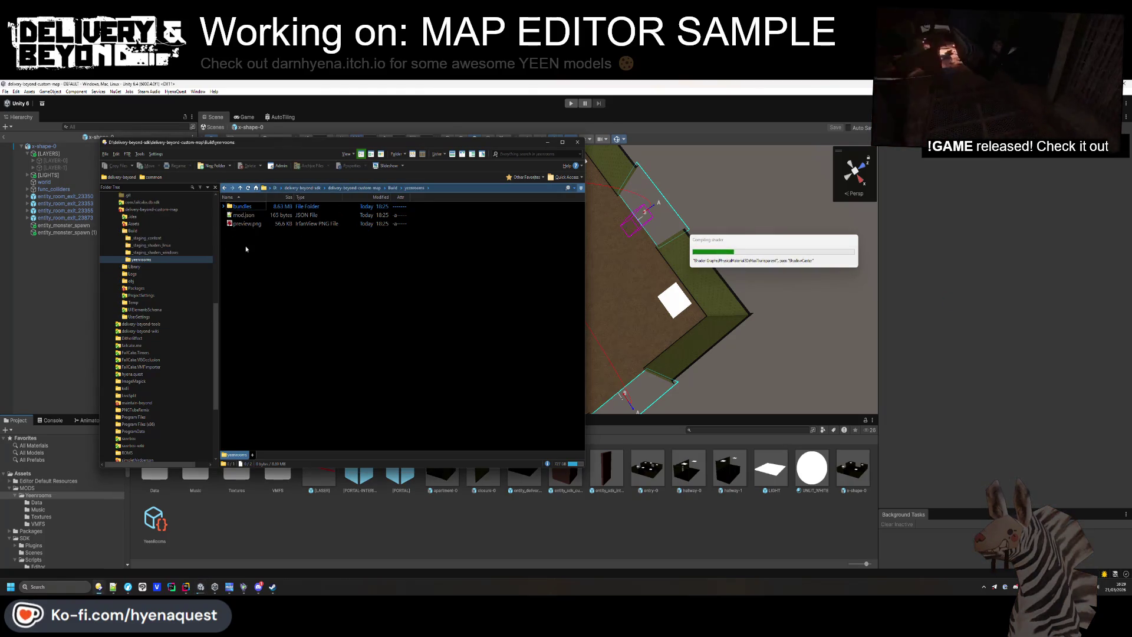
double_click(242, 207)
double_click(243, 215)
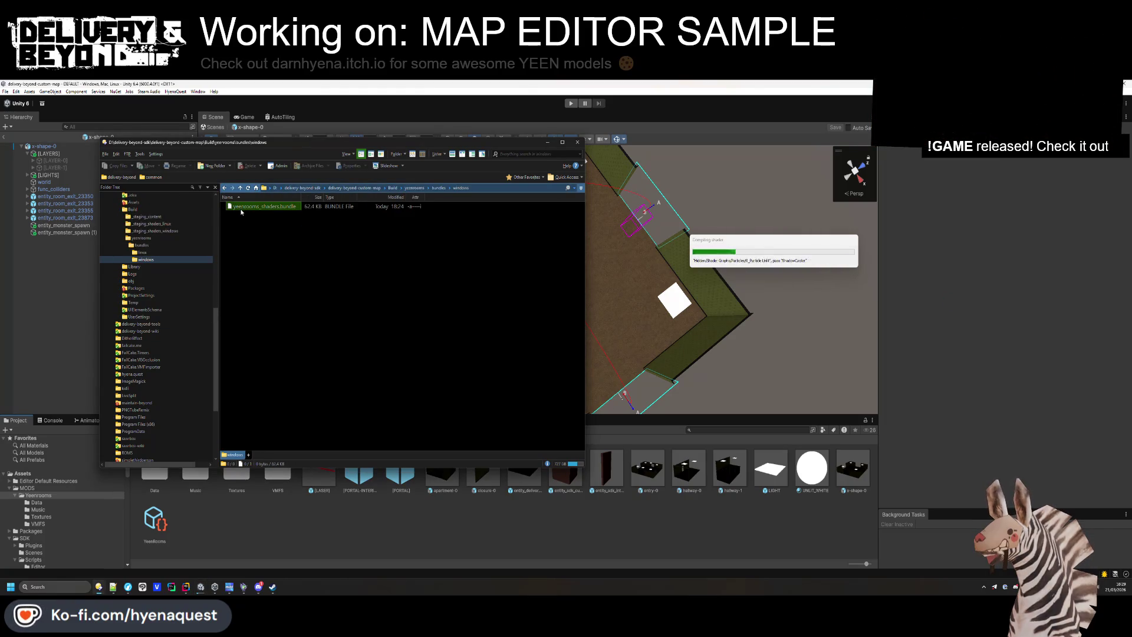
key("BackSpace")
double_click(238, 206)
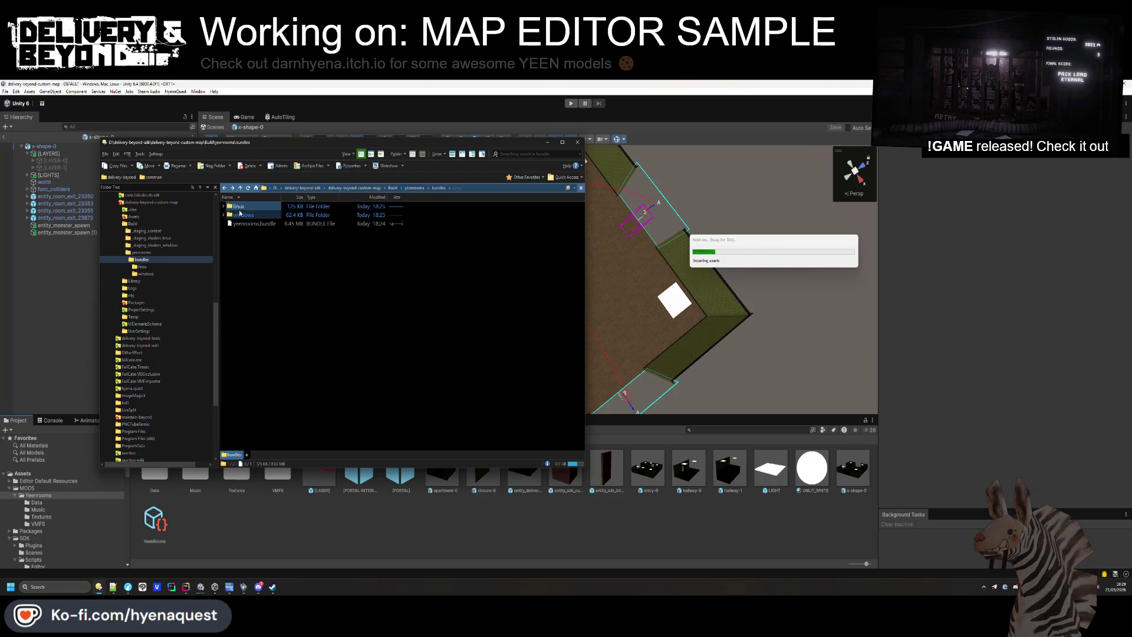
key("BackSpace")
key("BackSpace")
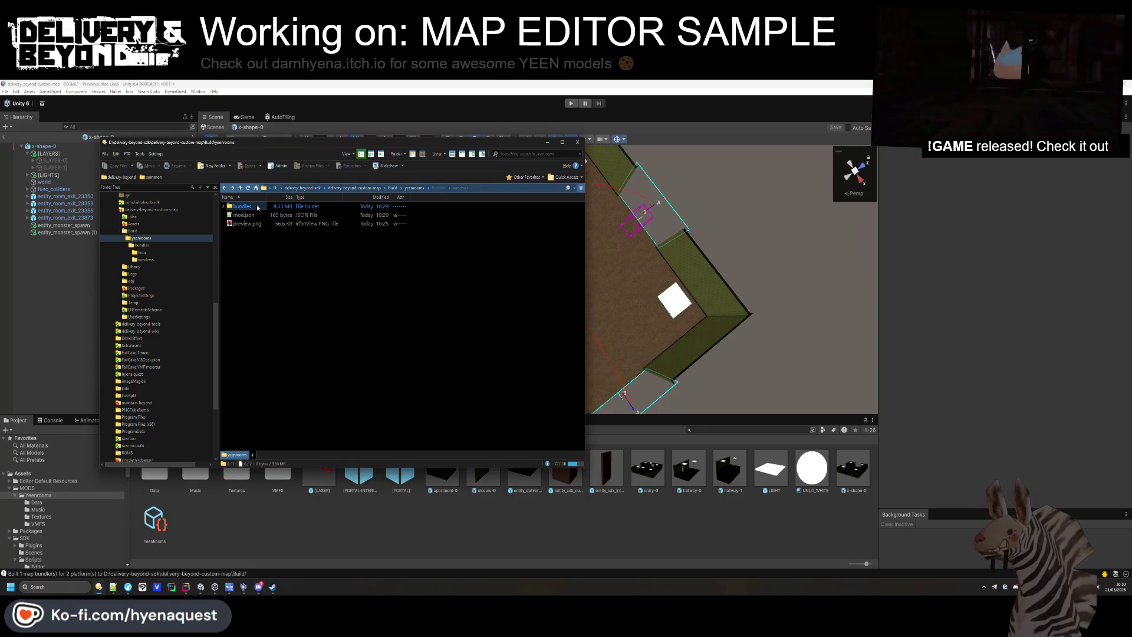
Move Directory Opus up to Build, run Build All Maps in Unity, and bring the file manager forward.
left_click(298, 246)
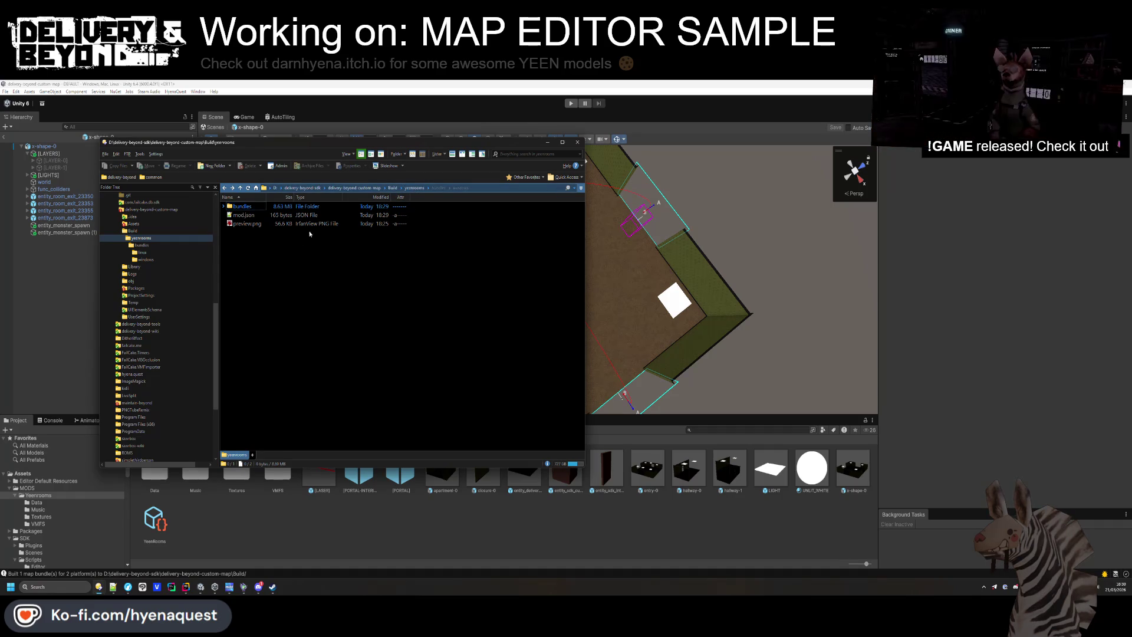
left_click(392, 187)
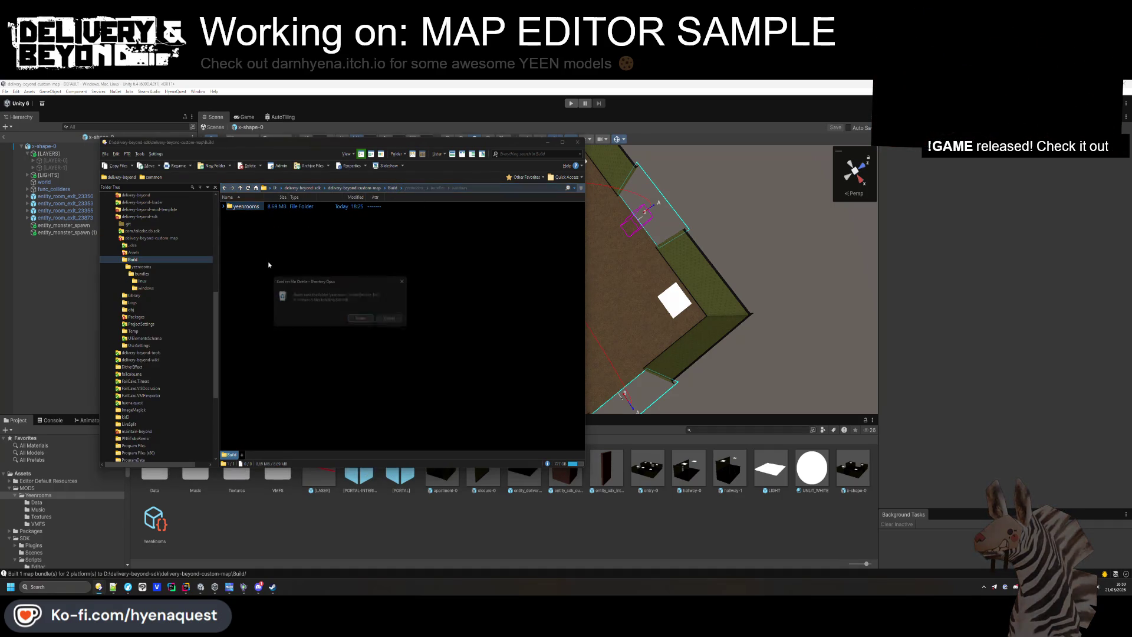
left_click(221, 101)
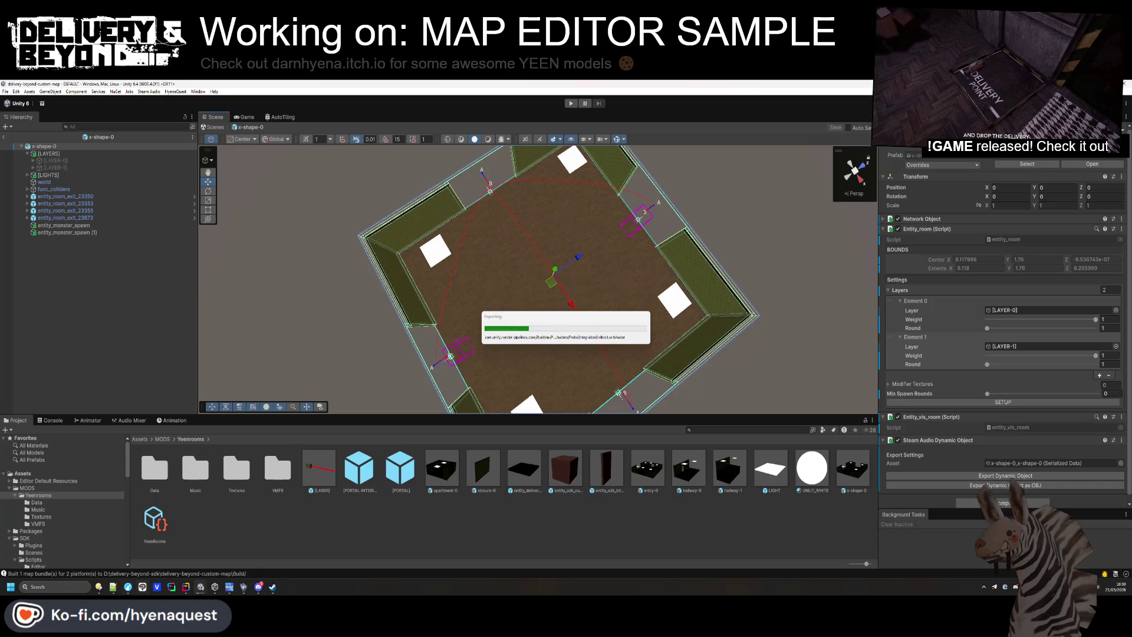
mouse_move(99, 586)
mouse_move(114, 568)
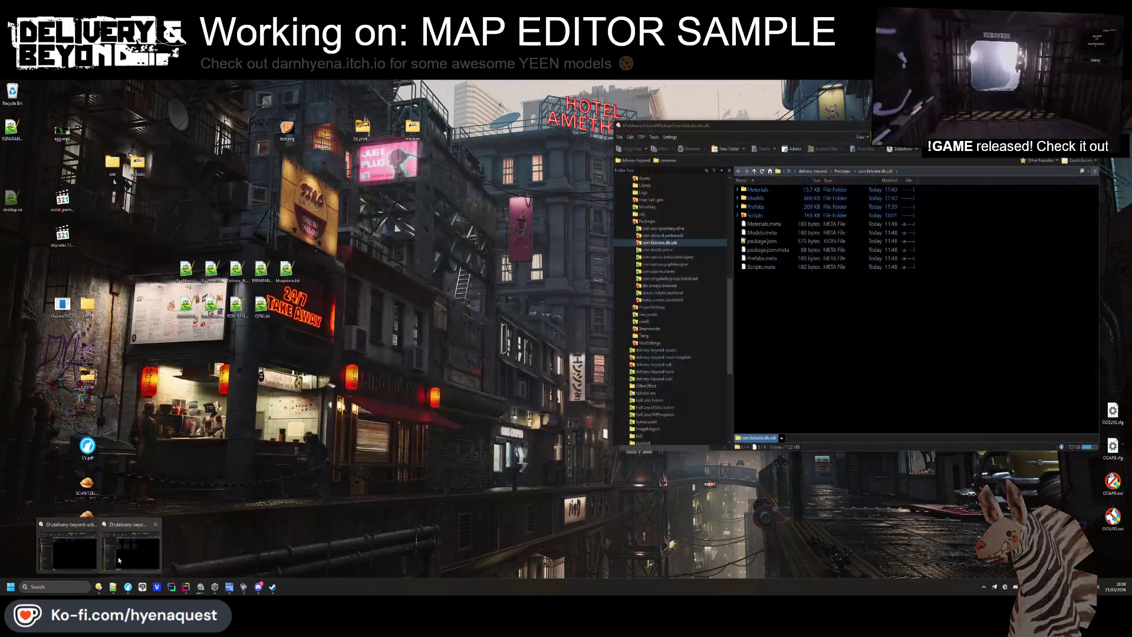
left_click(118, 556)
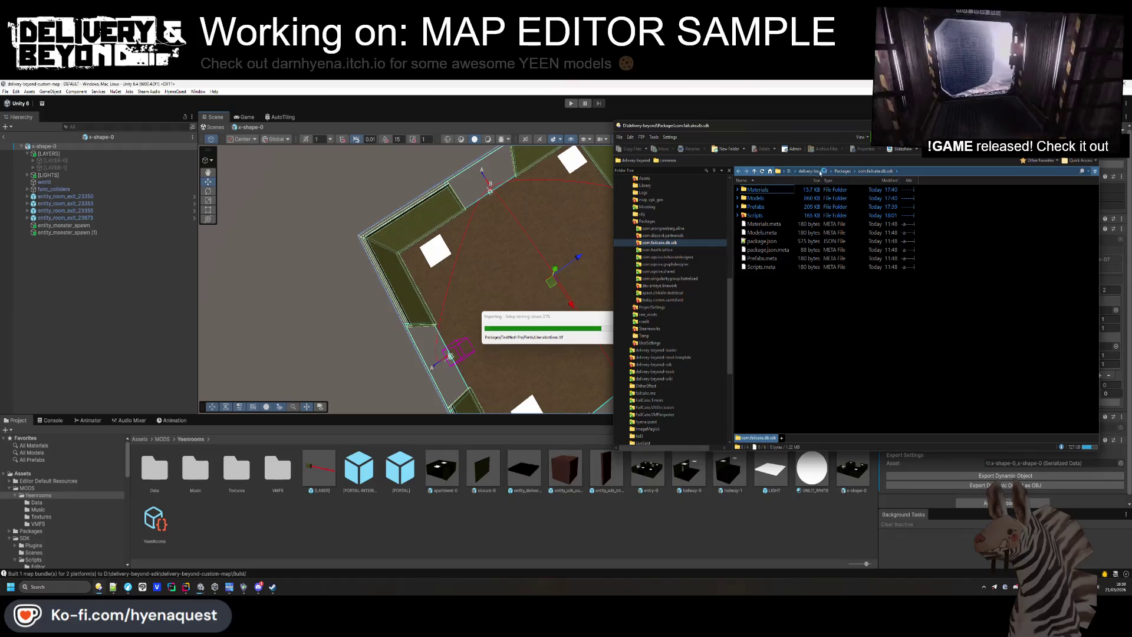
Launch delivery-beyond-tools.exe and choose Update existing mod for Yeenrooms.
left_click(818, 172)
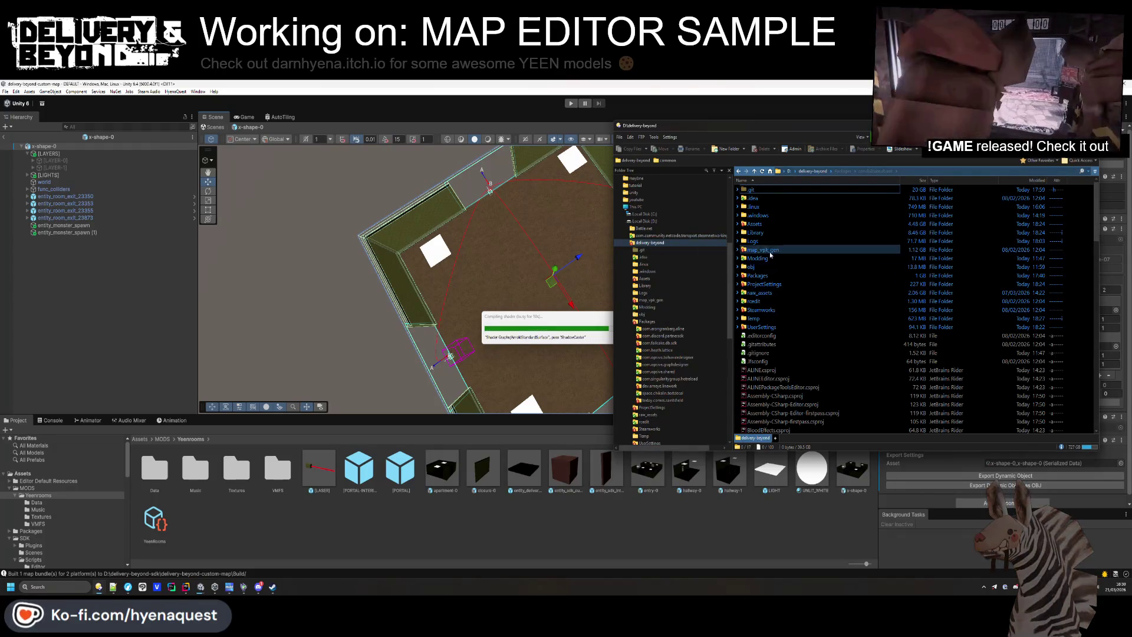
double_click(757, 215)
double_click(771, 267)
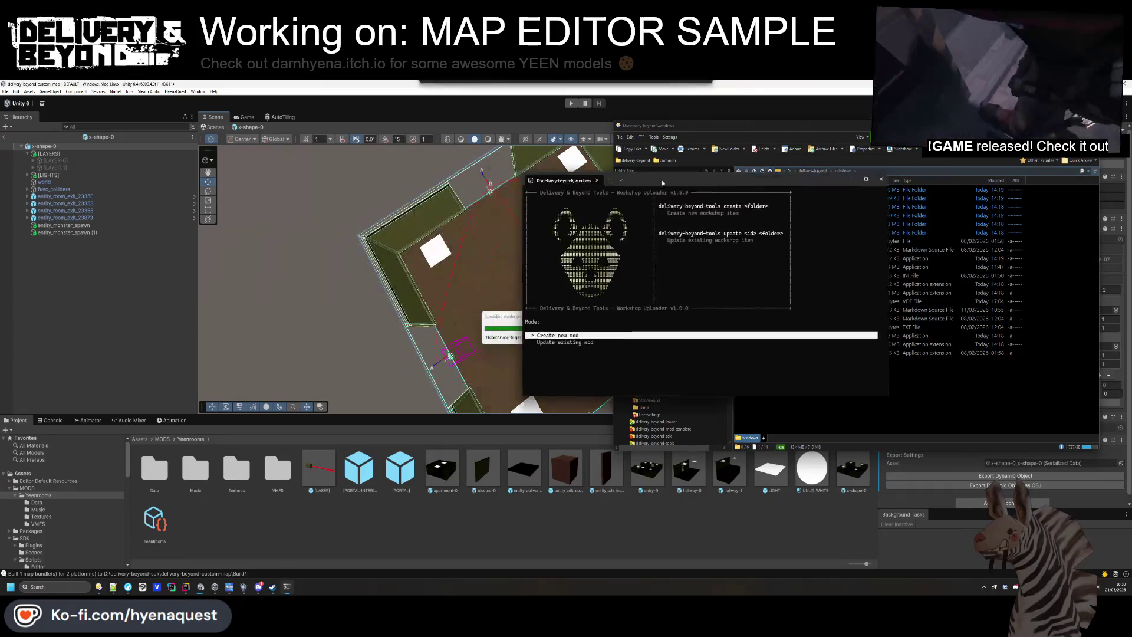
left_click_drag(623, 182, 782, 132)
key("Down")
key("Return")
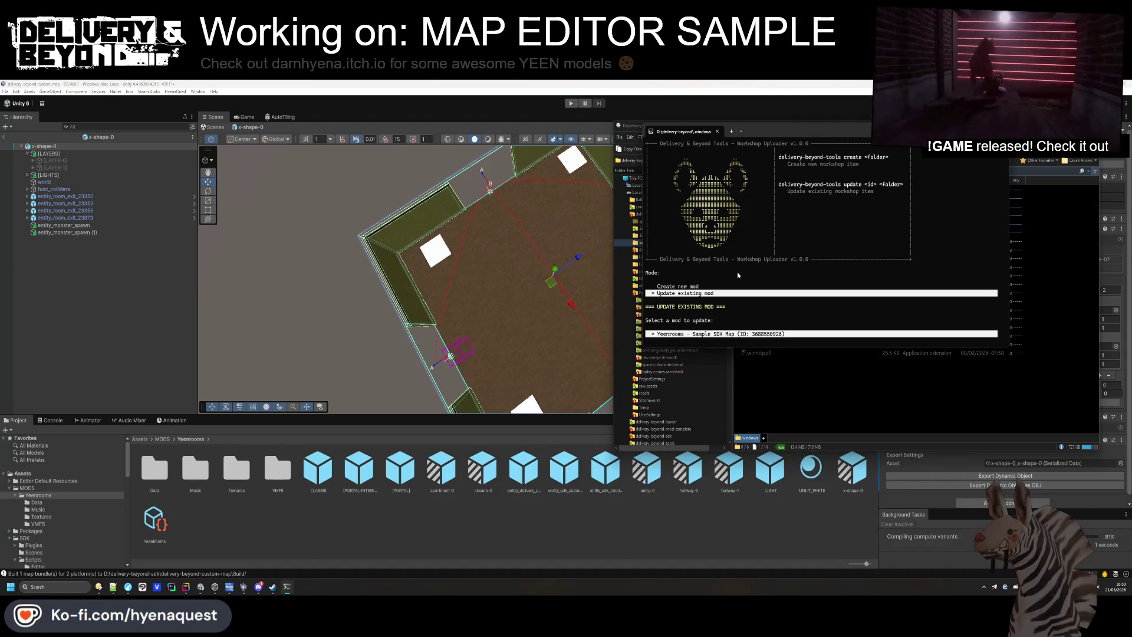
key("Return")
Paste the Build\yeenrooms path, confirm the update with y, and relaunch the uploader.
key("alt+Tab")
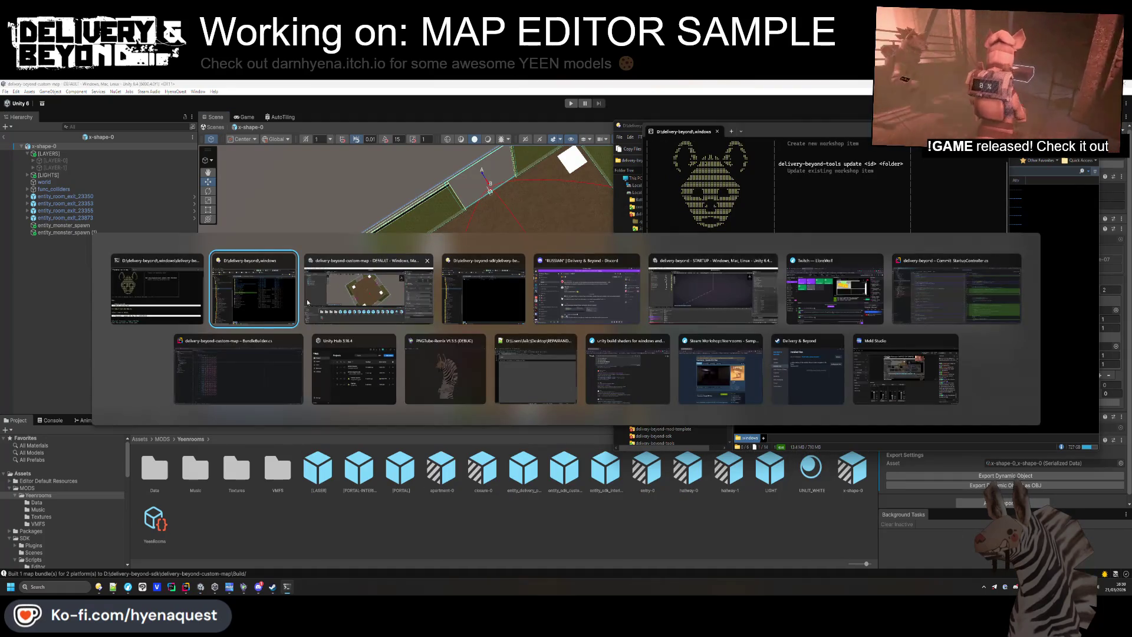
key("alt+Tab")
key("alt+Tab")
key("alt+Tab")
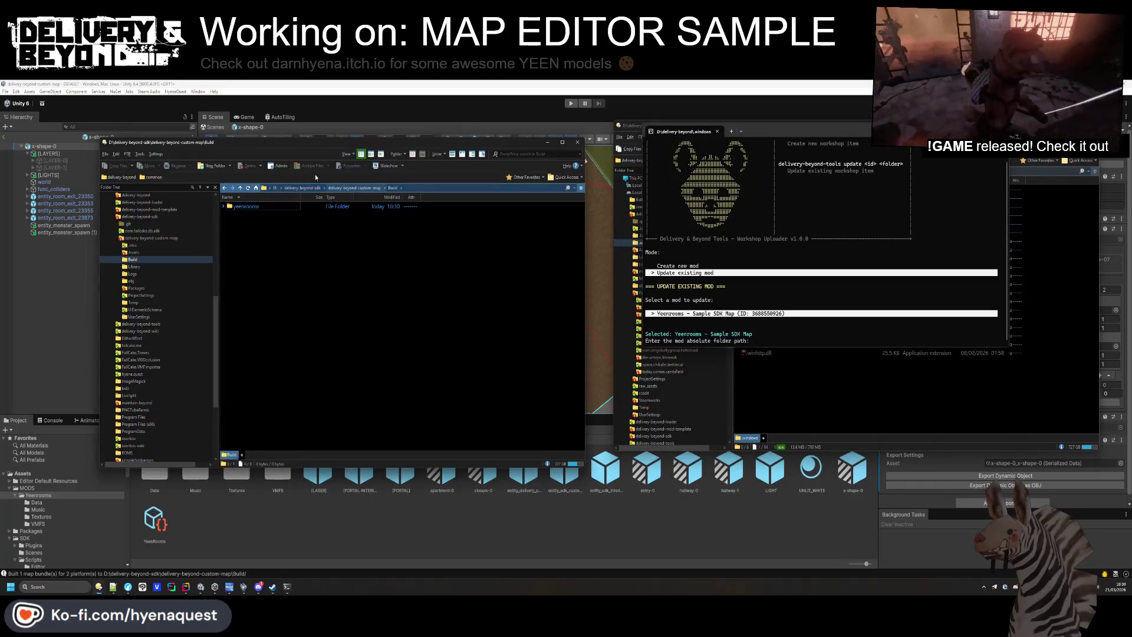
left_click(440, 188)
key("ctrl+c")
left_click(773, 326)
key("ctrl+v")
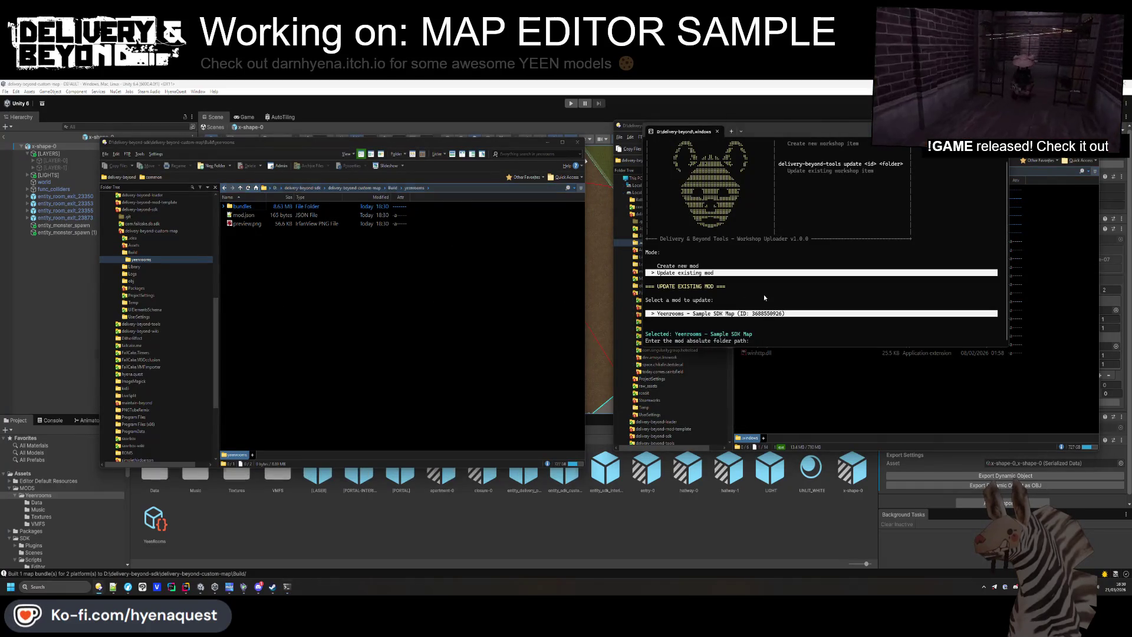
key("Return")
type("y")
key("Return")
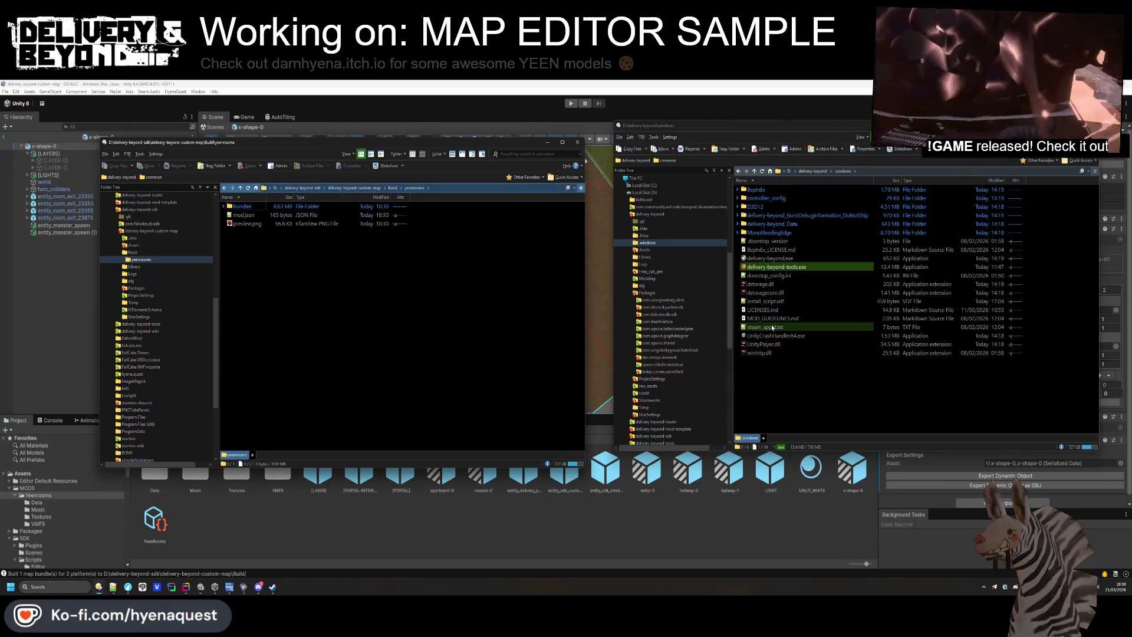
double_click(787, 267)
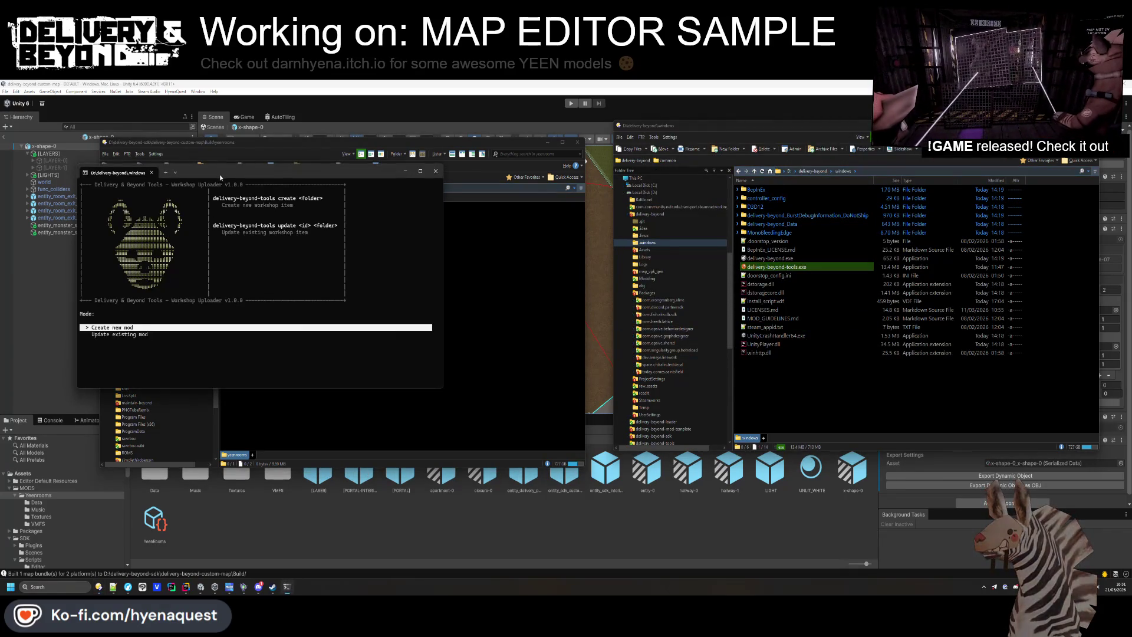
Choose Update existing mod in the relaunched uploader.
left_click_drag(219, 171, 812, 167)
key("Down")
key("Return")
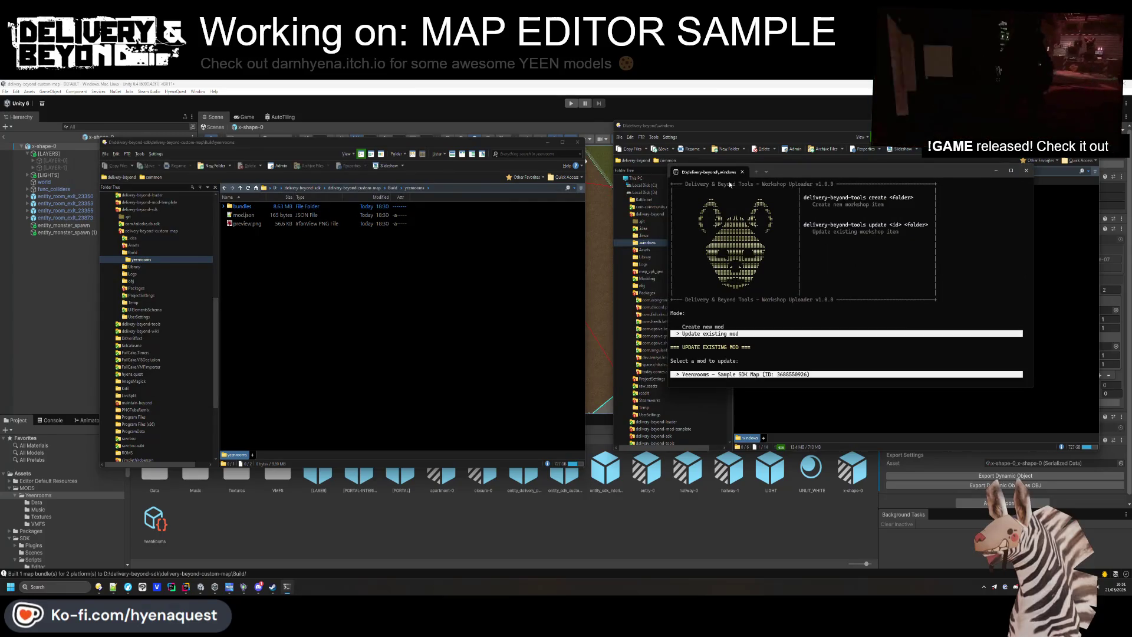
Overwrite yeenrooms' preview.png with the new preview.png from Downloads.
double_click(282, 222)
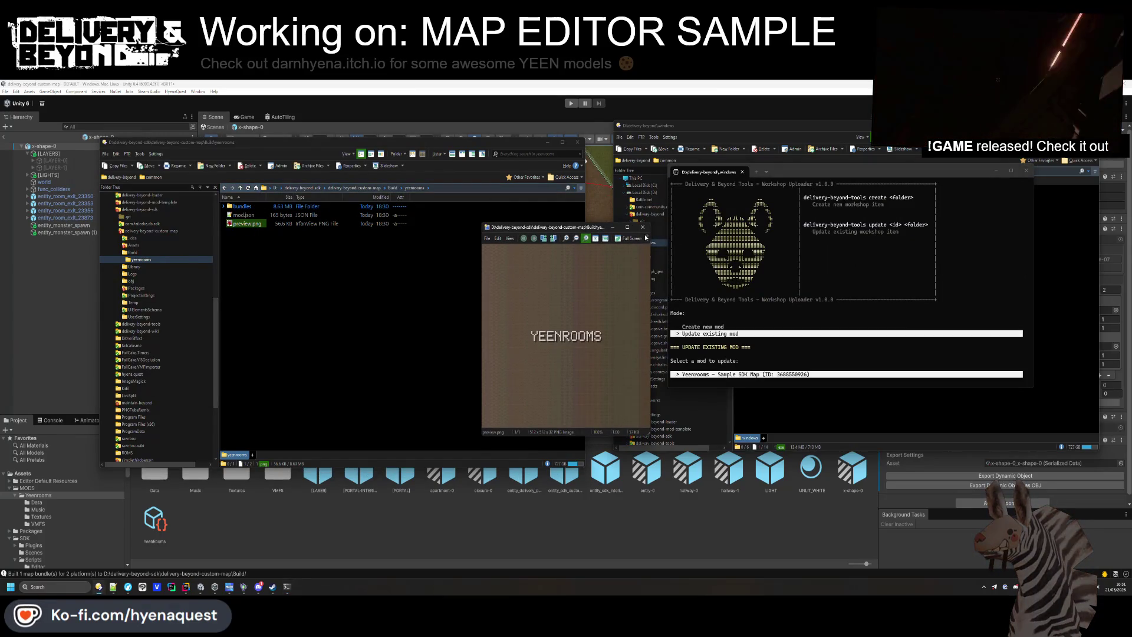
key("Escape")
key("Escape")
scroll(647, 253, "up", 5)
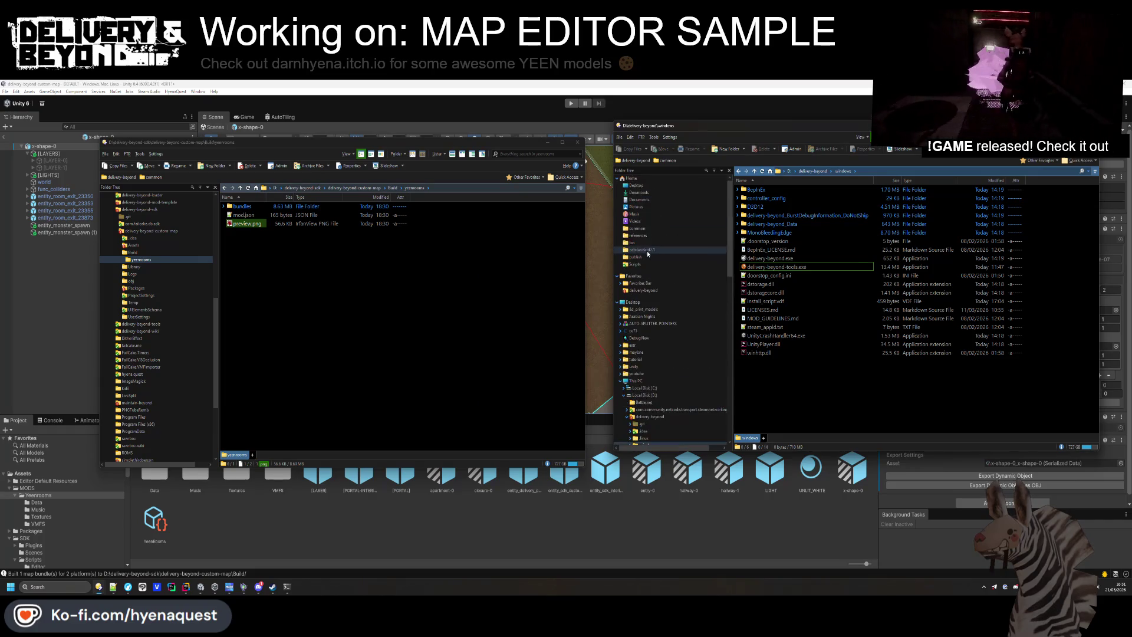
left_click(652, 192)
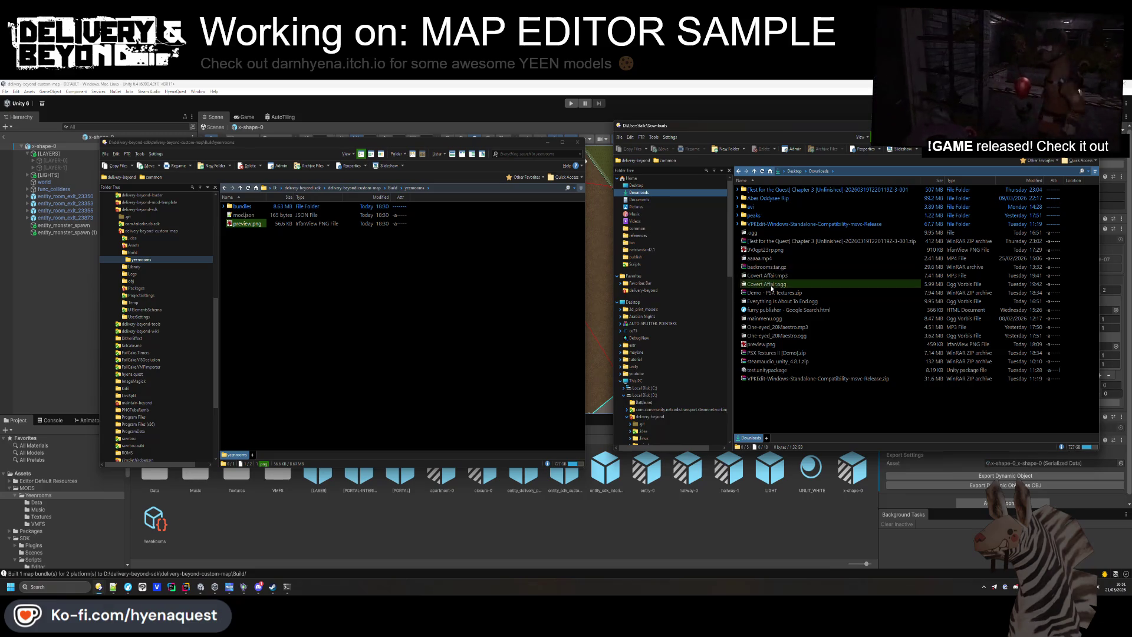
mouse_move(772, 344)
left_mouse_down()
mouse_move(373, 346)
mouse_move(366, 325)
left_mouse_up()
left_click(350, 357)
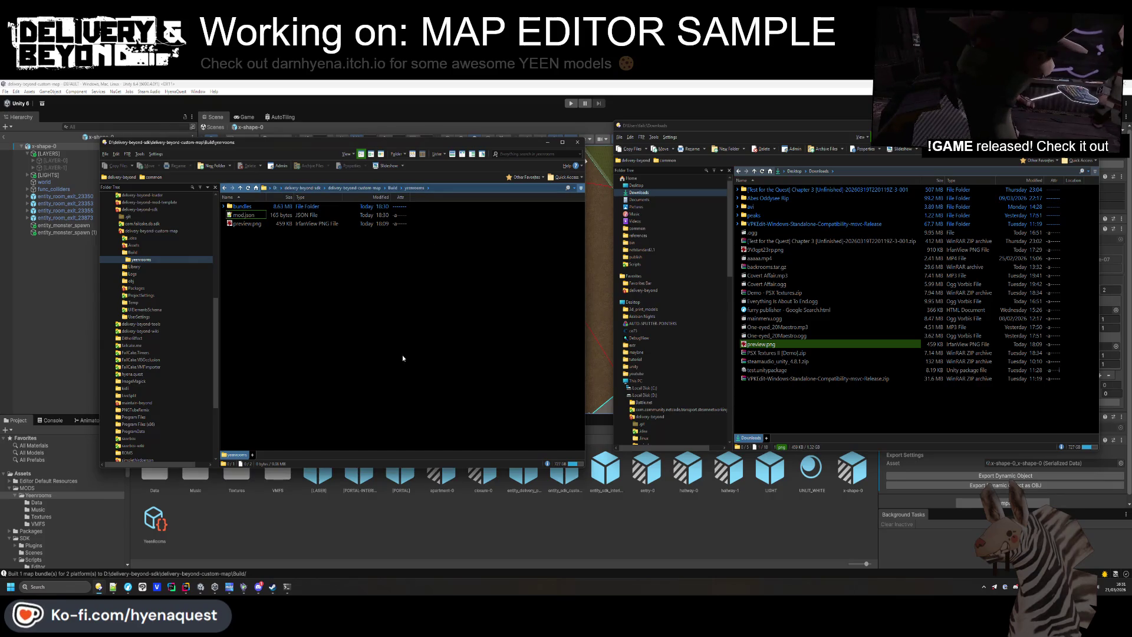
Select Yeenrooms, paste the Build\yeenrooms path and confirm the Workshop update with y.
key("alt+Tab")
key("Return")
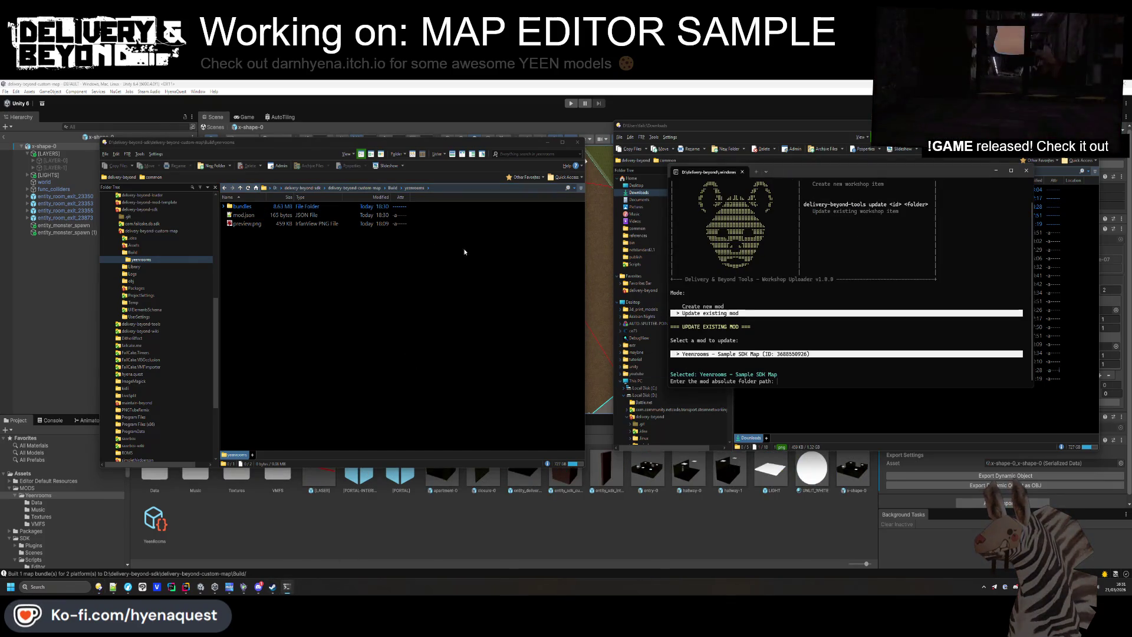
key("ctrl+v")
key("Return")
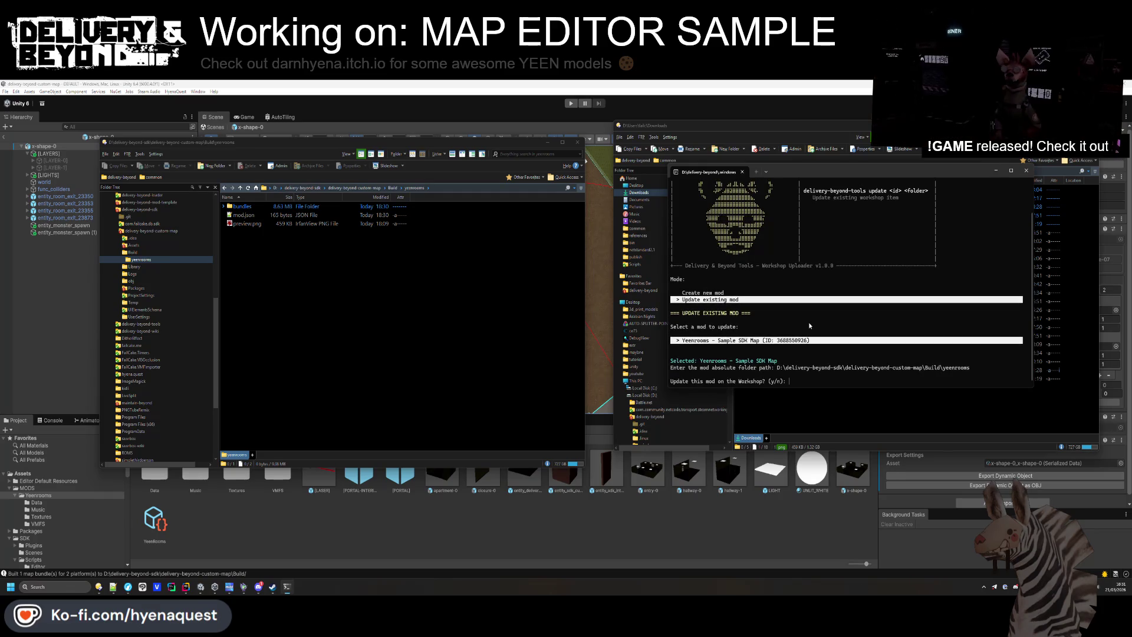
type("y")
key("Return")
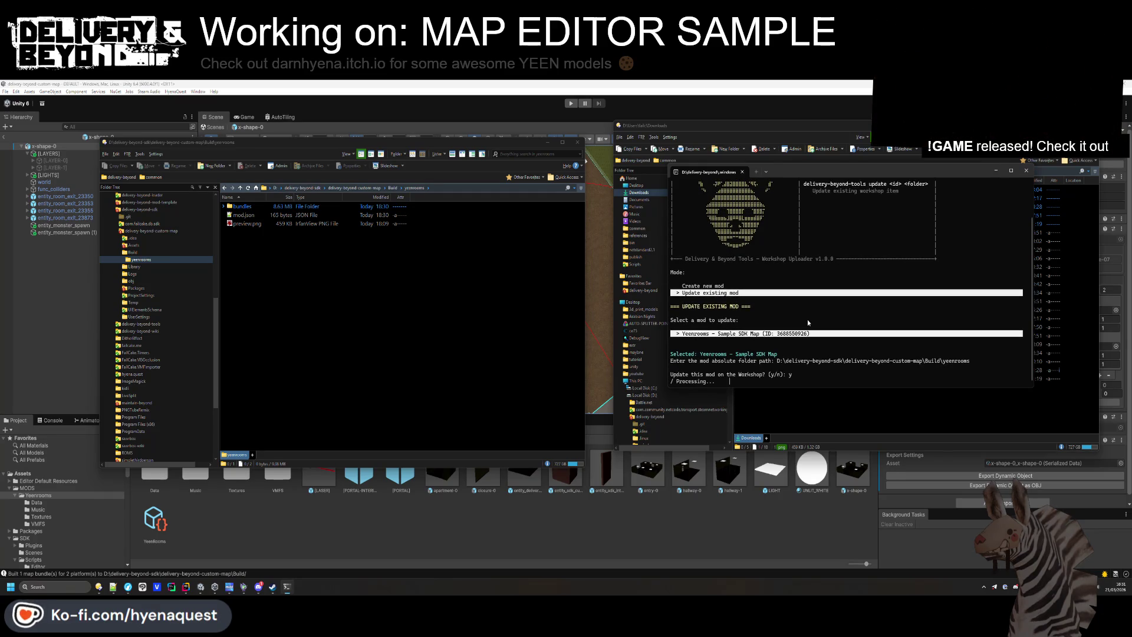
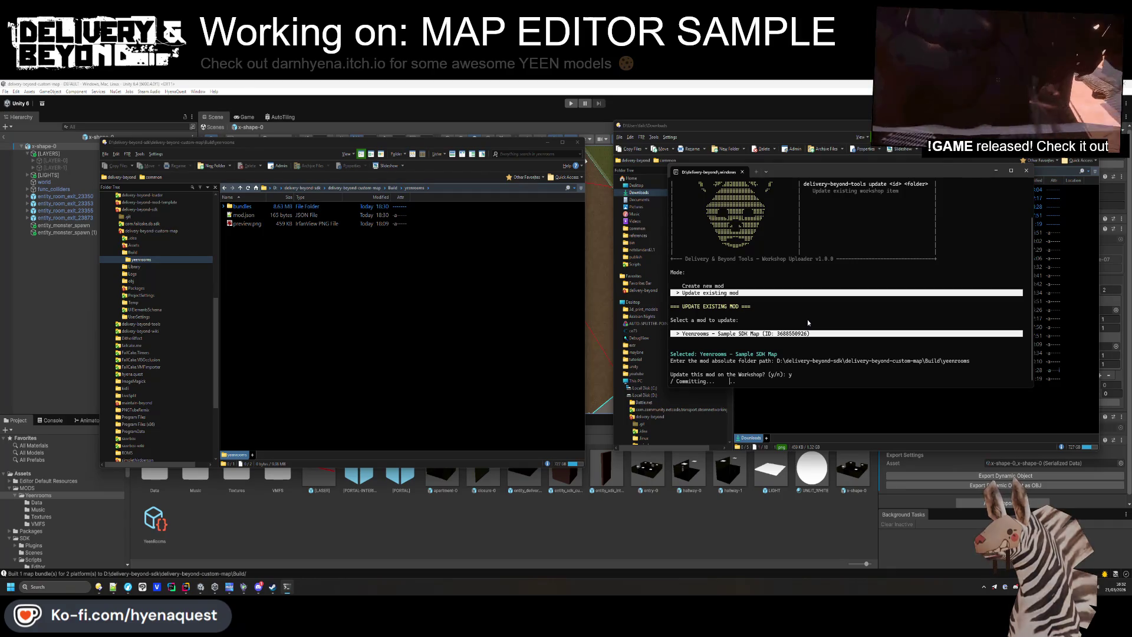
Switch to the STARTUP Unity project, make the asset browser taller and show assets as large icons.
key("alt+Tab")
key("alt+Tab")
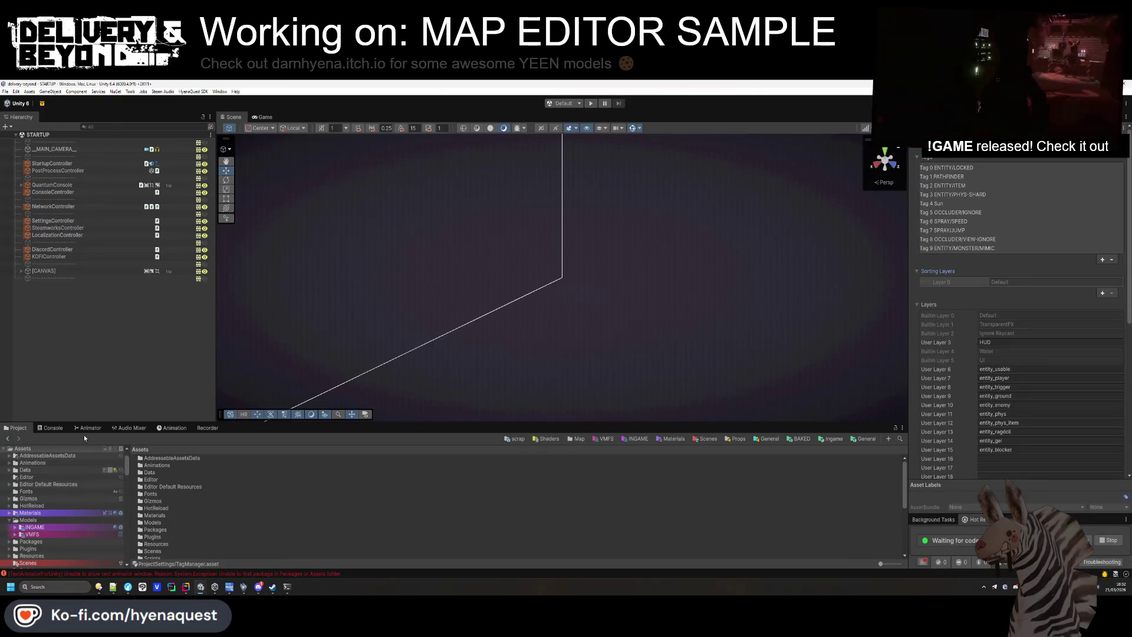
mouse_move(295, 422)
left_mouse_down()
mouse_move(295, 339)
mouse_move(295, 359)
left_mouse_up()
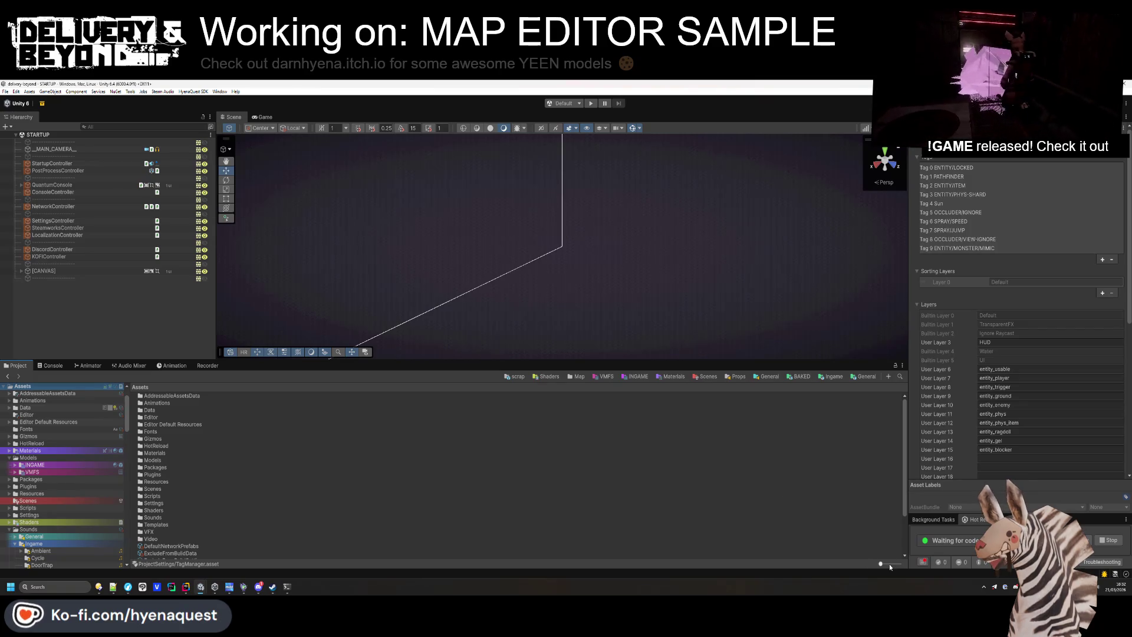
left_click_drag(888, 564, 890, 564)
Close the tag manager settings, dismiss the Steam Audio menu and open the Package Manager.
left_click(634, 518)
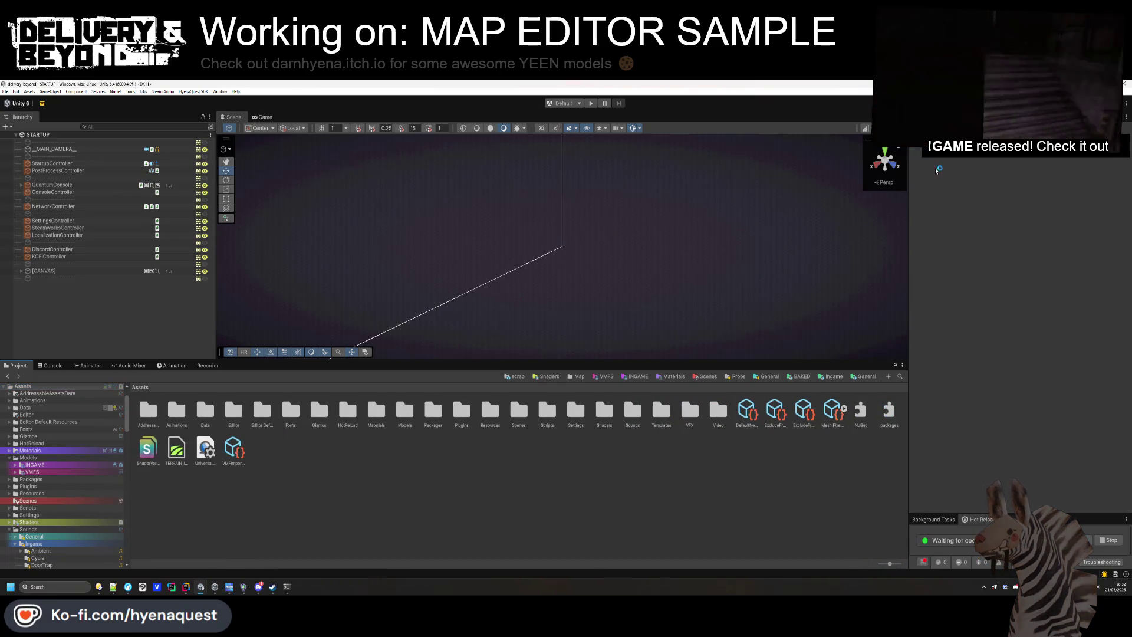
left_click(187, 91)
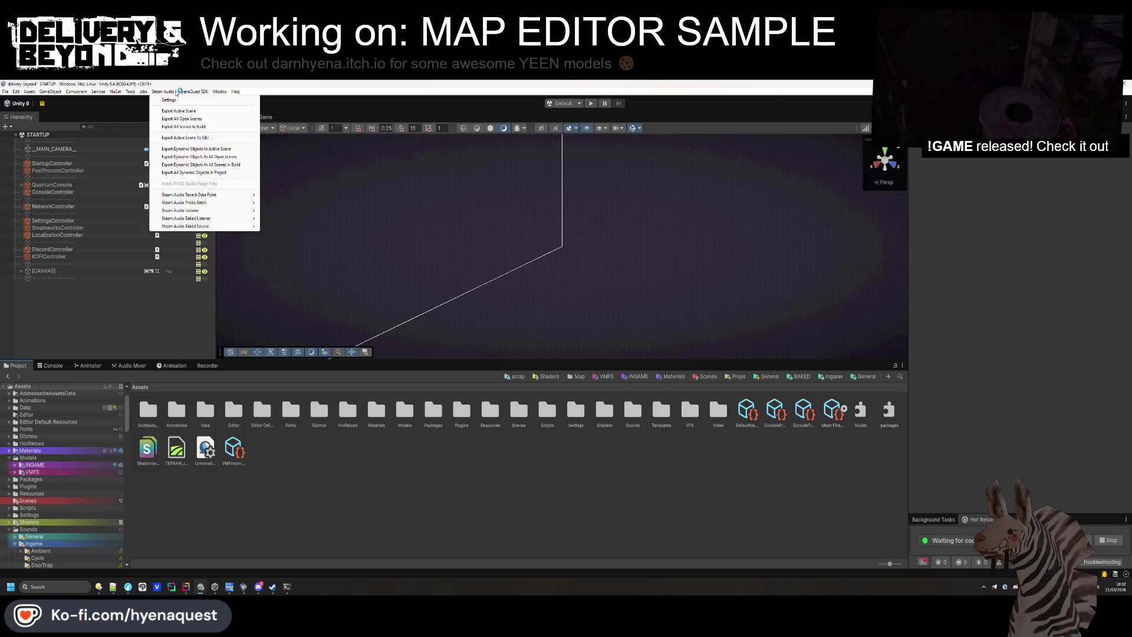
key("Escape")
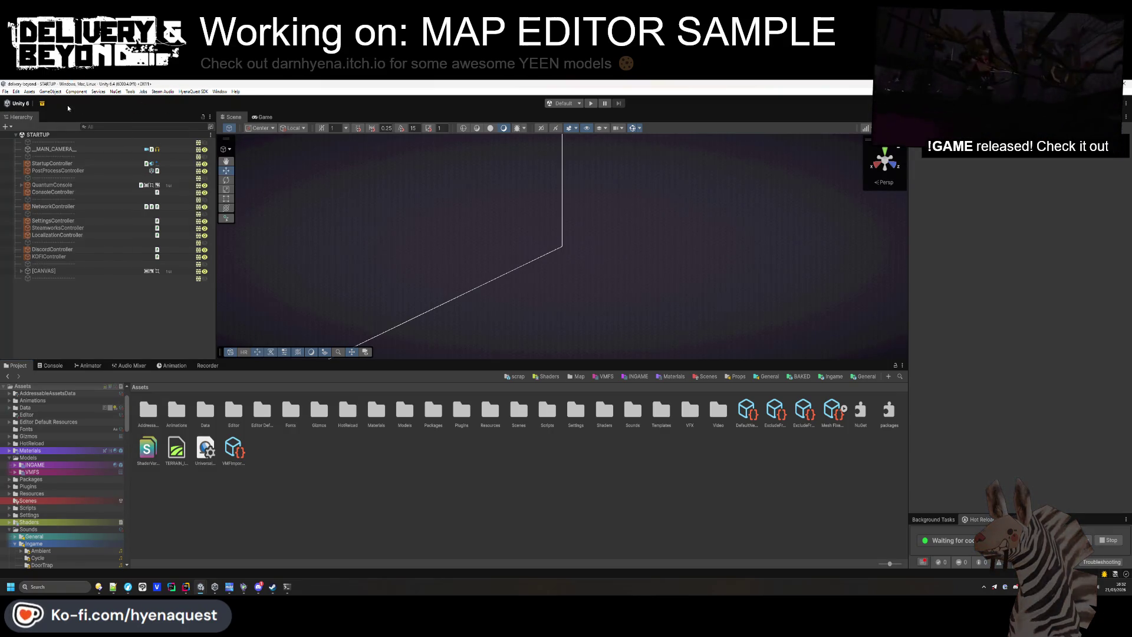
left_click(42, 104)
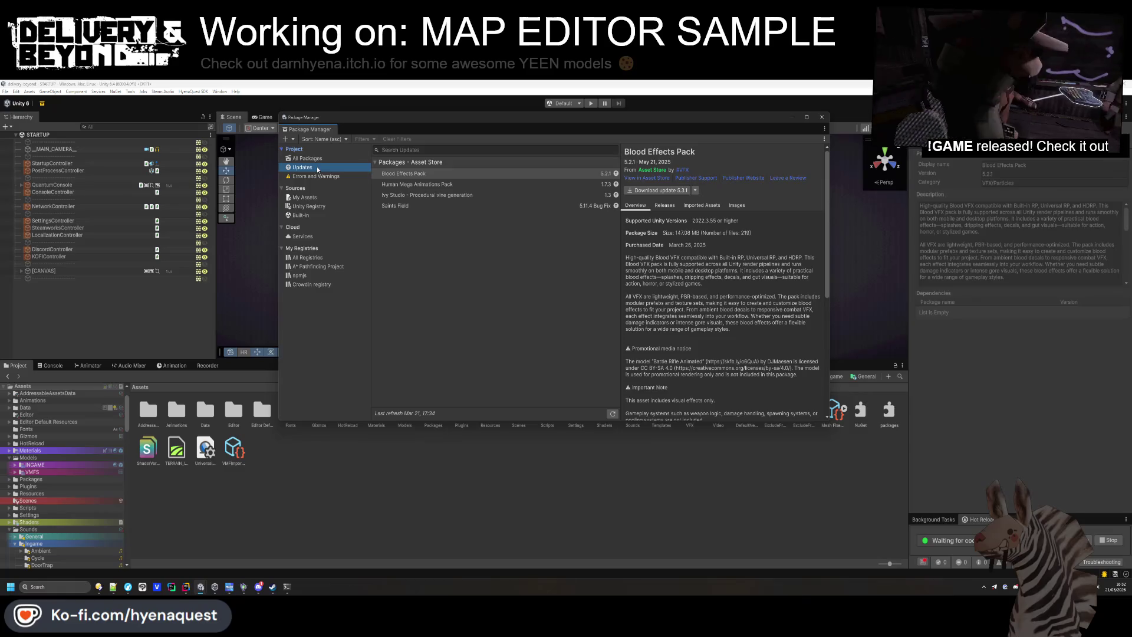
Refresh the Package Manager updates list, close the window and switch to the Console log.
left_click(612, 413)
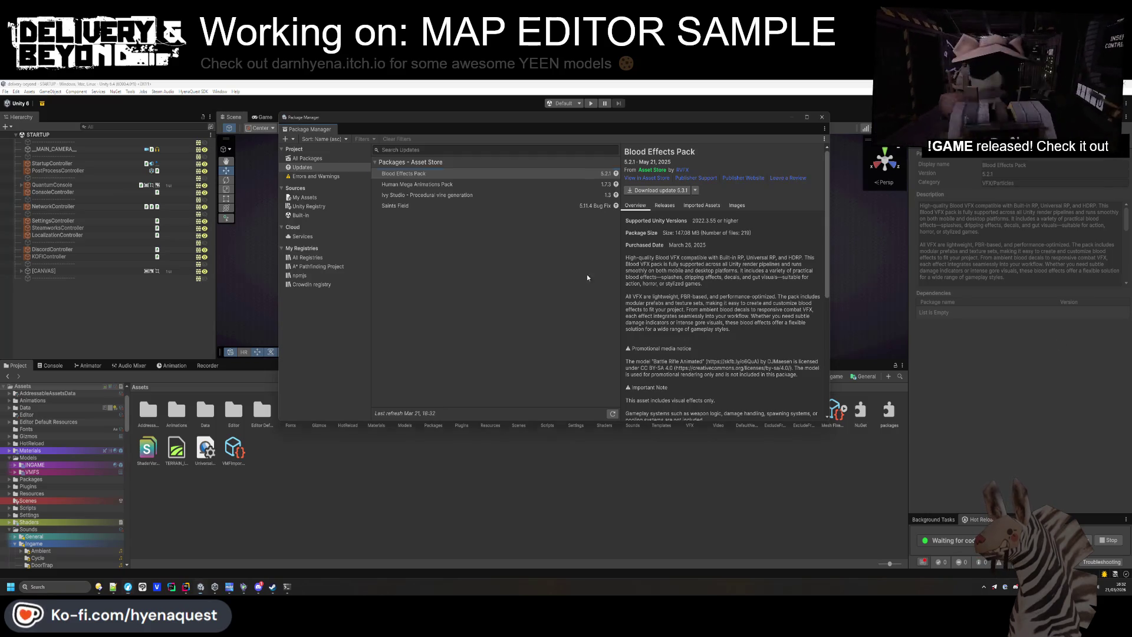
left_click(822, 117)
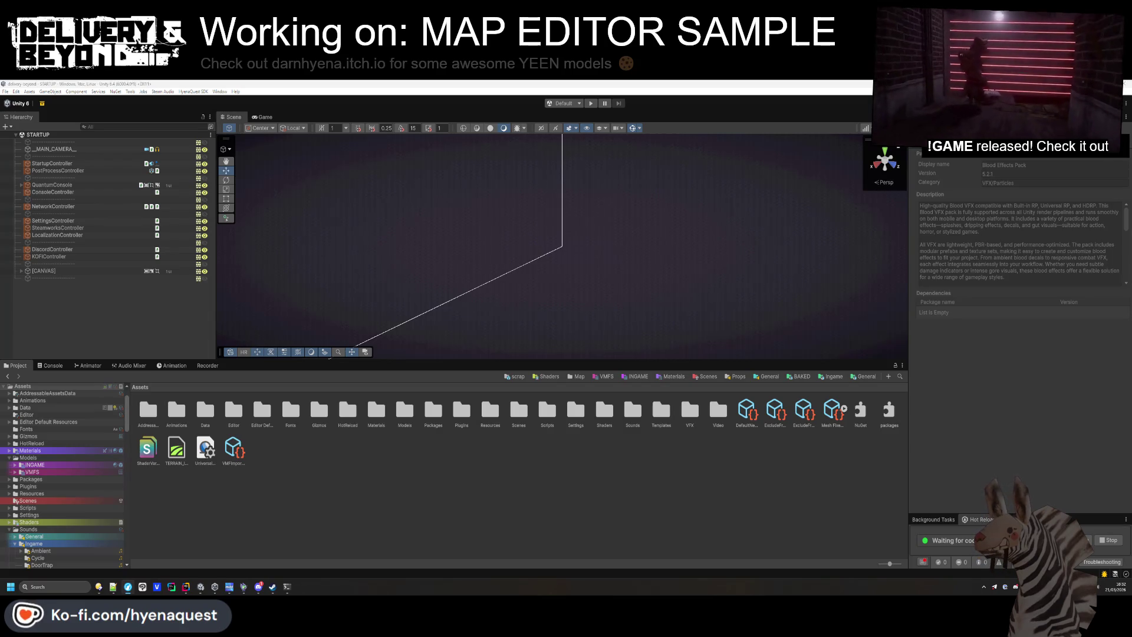
left_click(52, 366)
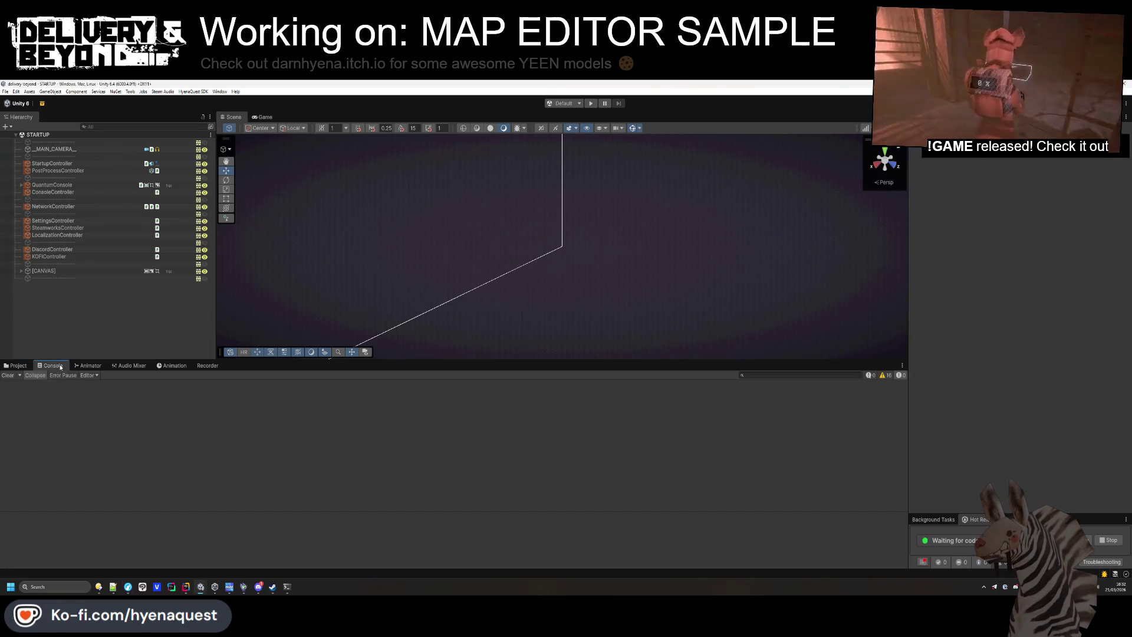
Back in the Project tab, open the uploaded map's workshop URL from the Workshop Uploader console.
left_click(17, 366)
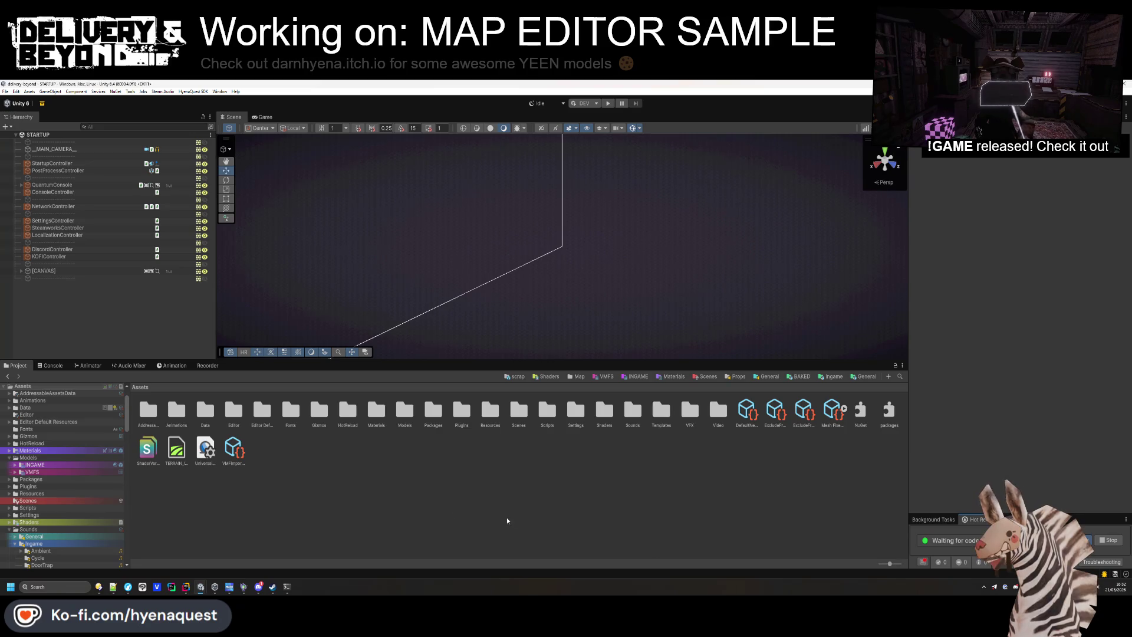
left_click(288, 587)
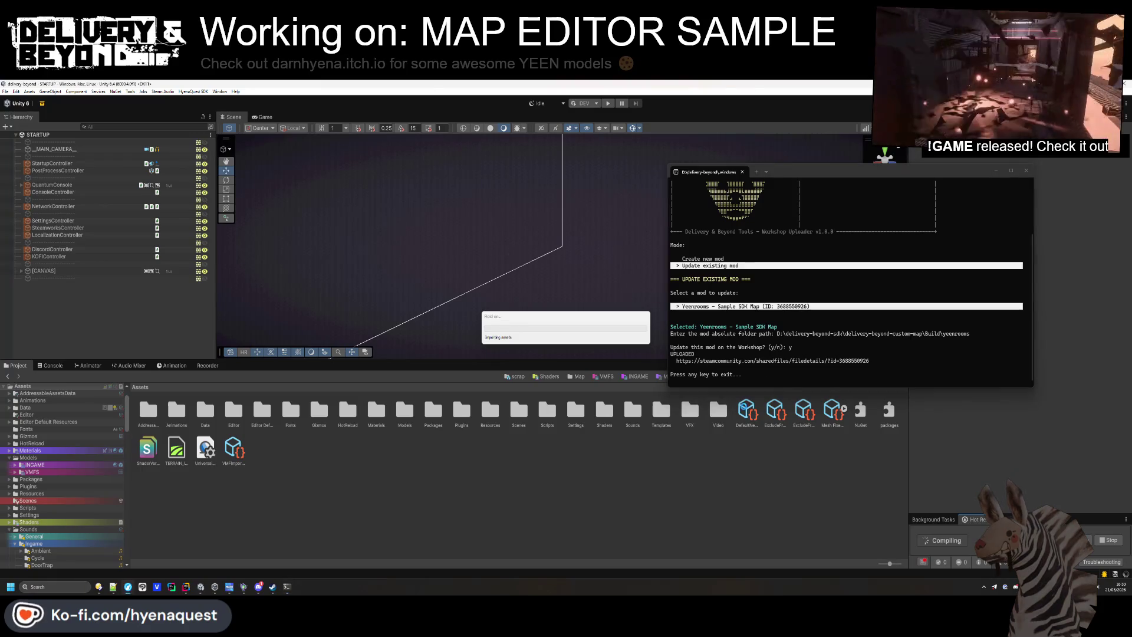
left_click(802, 361, "ctrl")
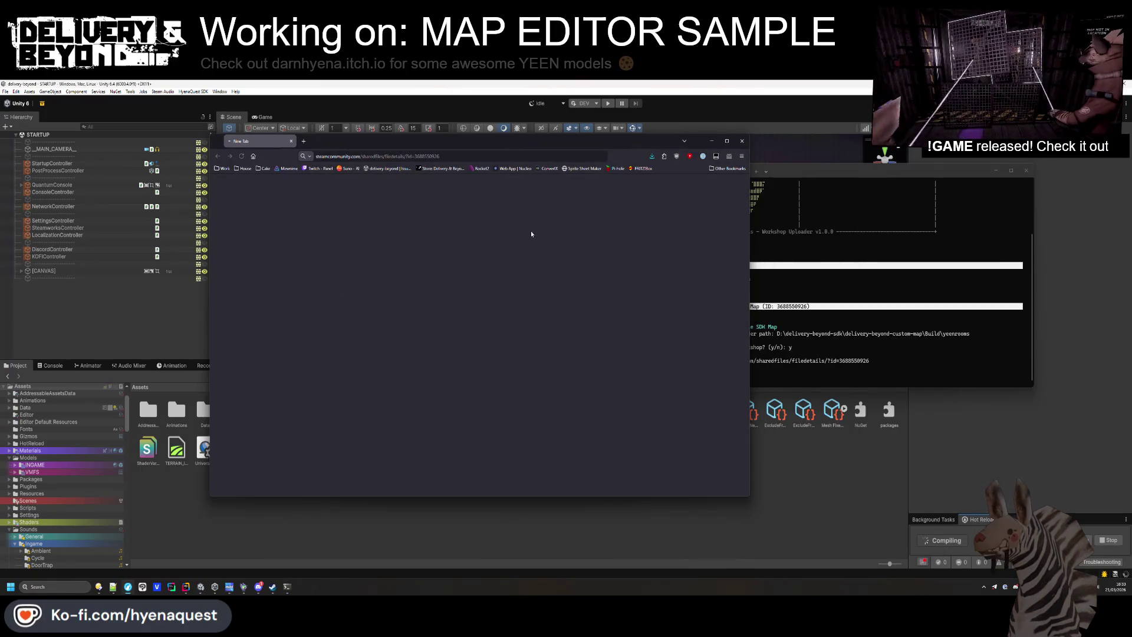
Scroll the Yeenrooms – Sample SDK Map workshop page down toward Moderator Controls.
left_click(801, 341)
scroll(342, 365, "down", 3)
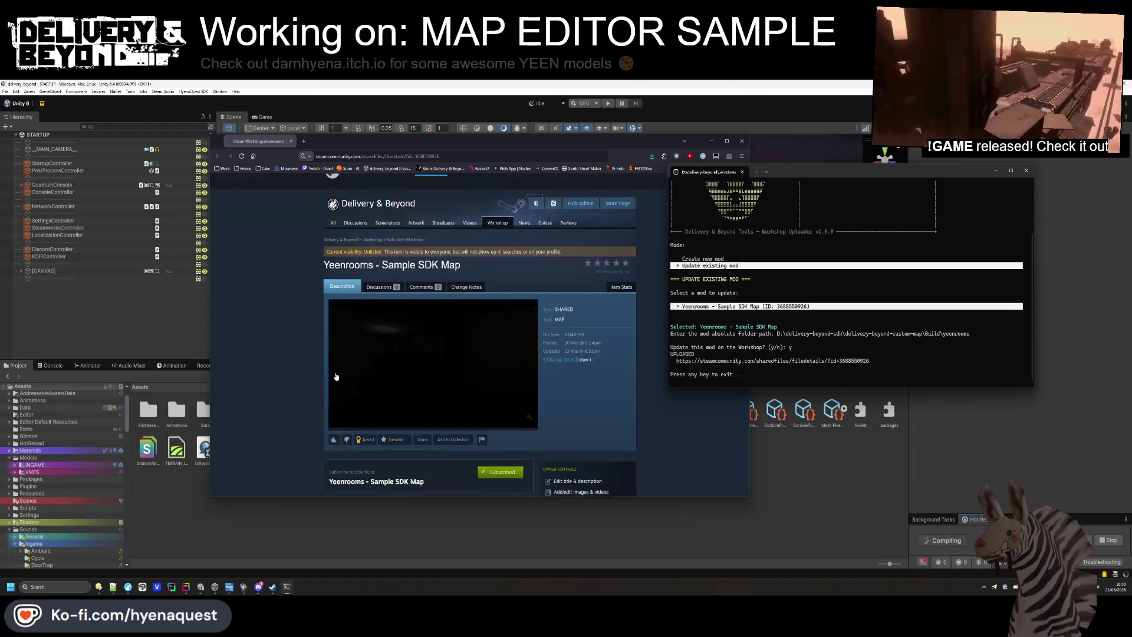
scroll(305, 352, "down", 3)
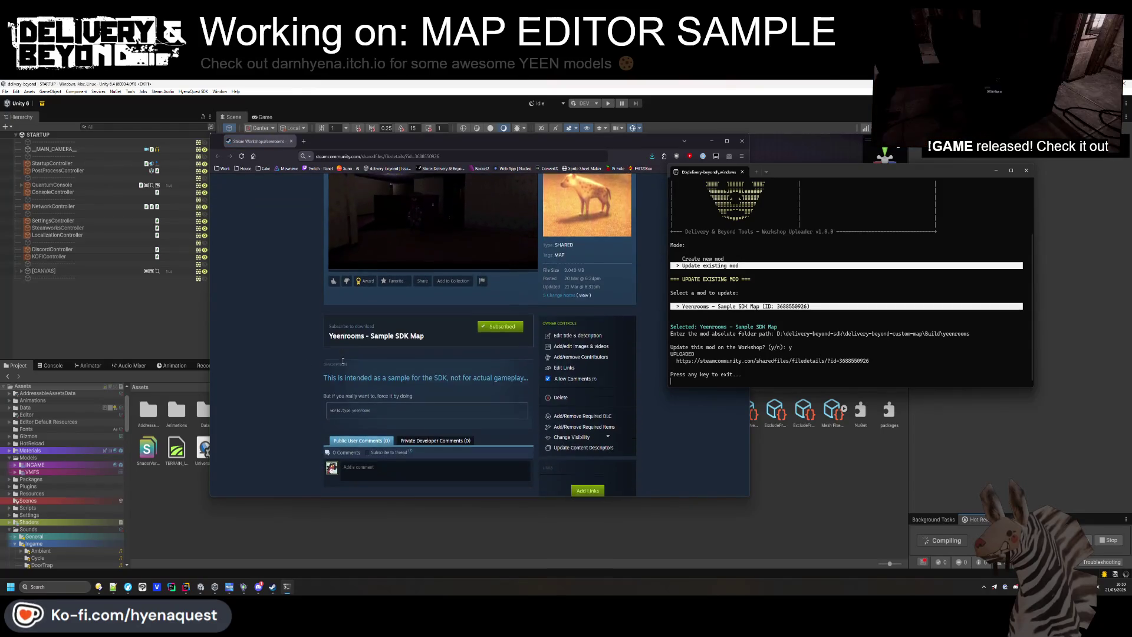
scroll(316, 344, "down", 1)
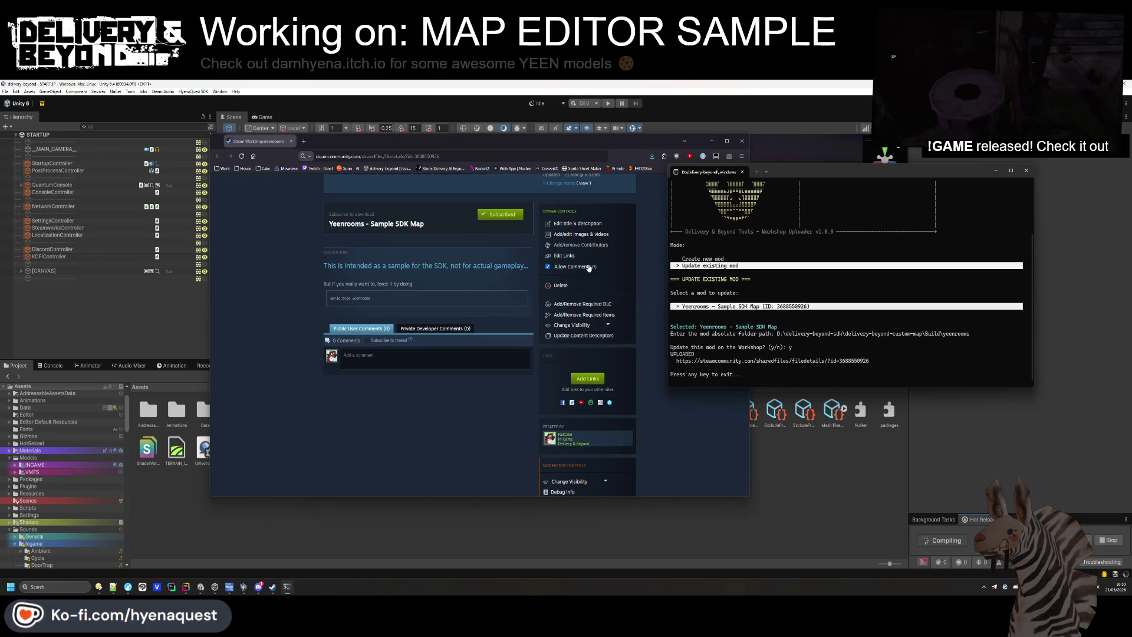
scroll(596, 357, "down", 4)
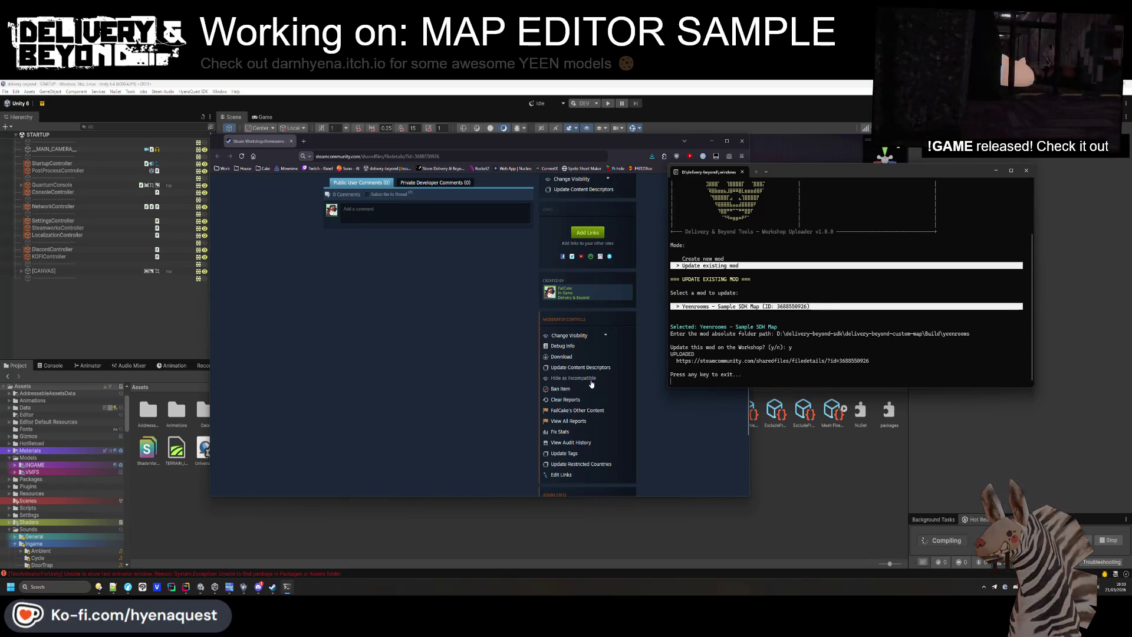
Exit the finished uploader console and scroll the workshop page back to the top.
key("Return")
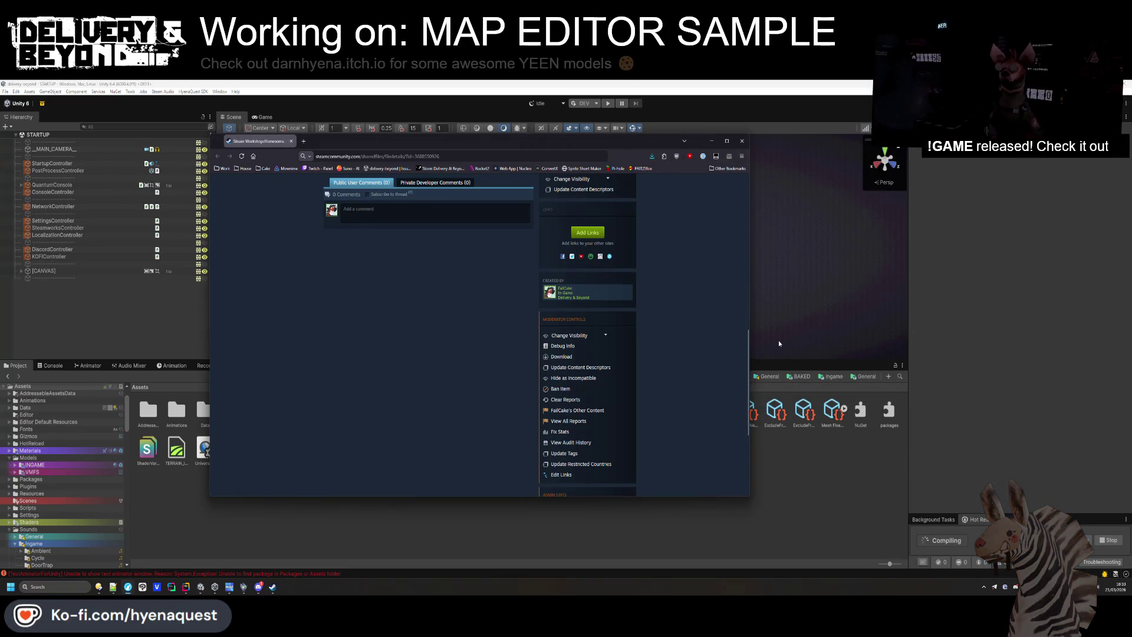
scroll(567, 420, "down", 2)
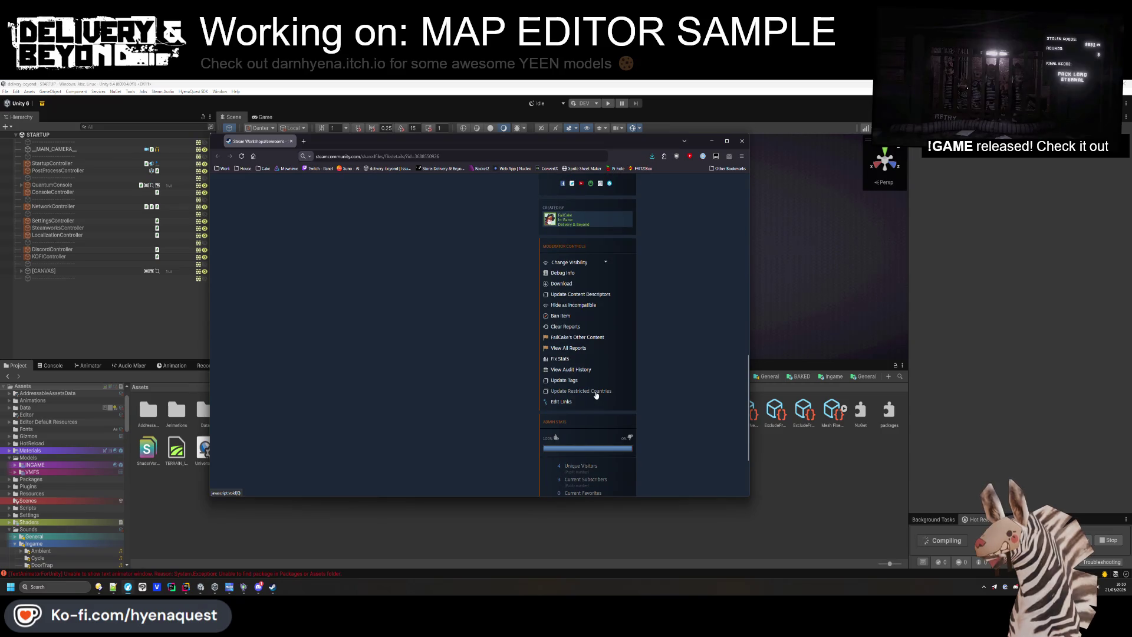
scroll(595, 395, "down", 3)
scroll(594, 354, "up", 5)
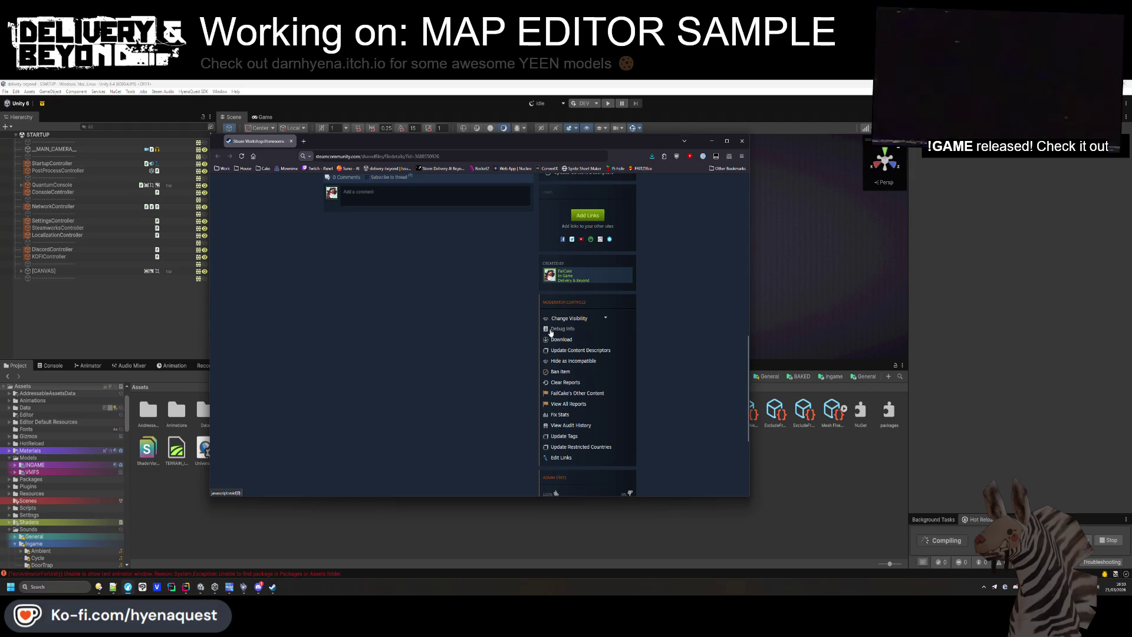
scroll(483, 378, "up", 10)
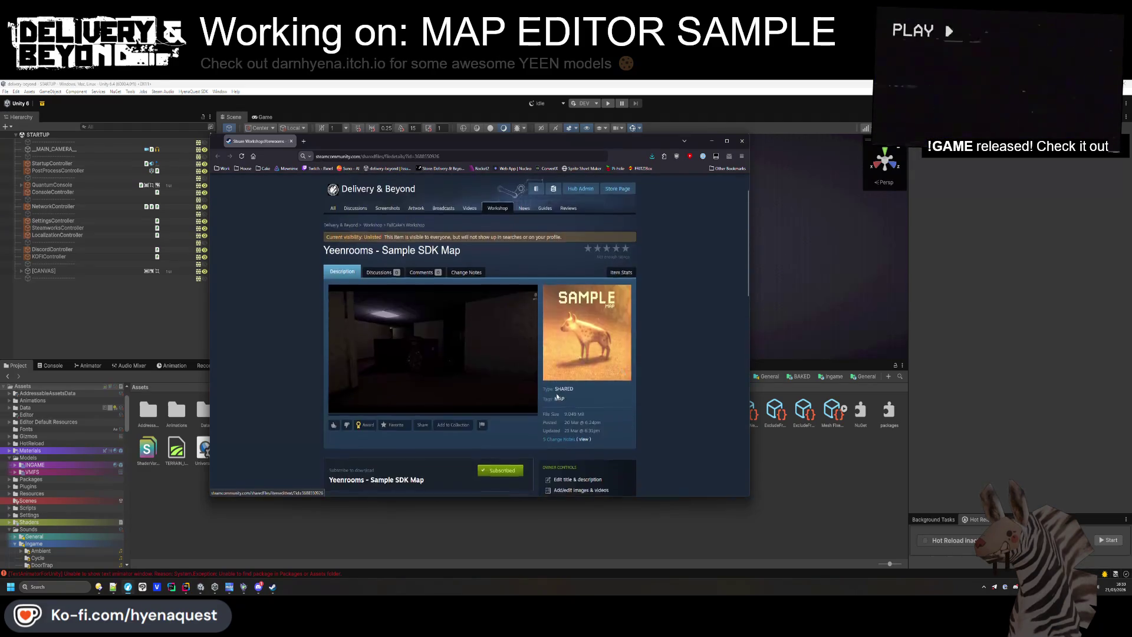
scroll(404, 414, "down", 1)
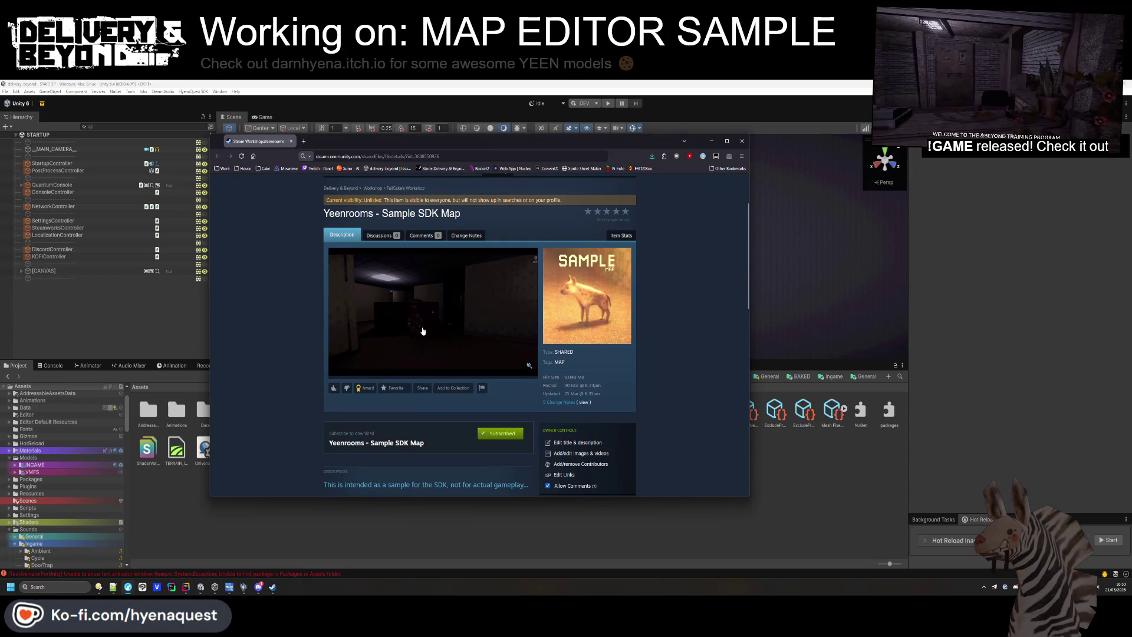
left_click(712, 141)
Navigate the Project panel from the Ingame favorite to Templates/Ingame/Entities/Props/delivery.
left_click(50, 365)
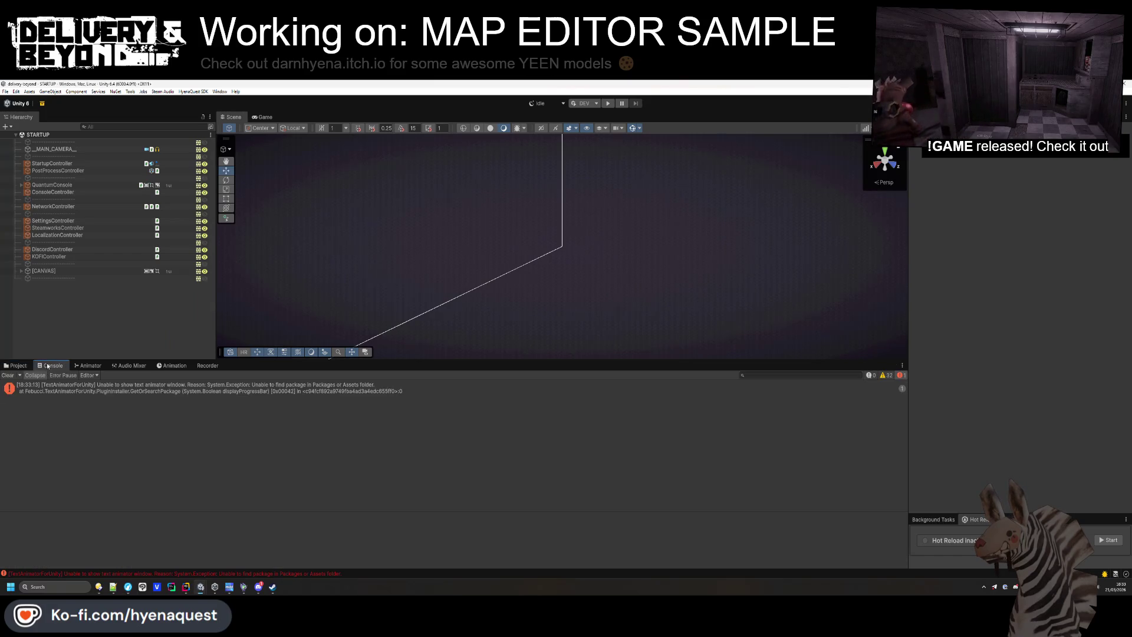
left_click(17, 366)
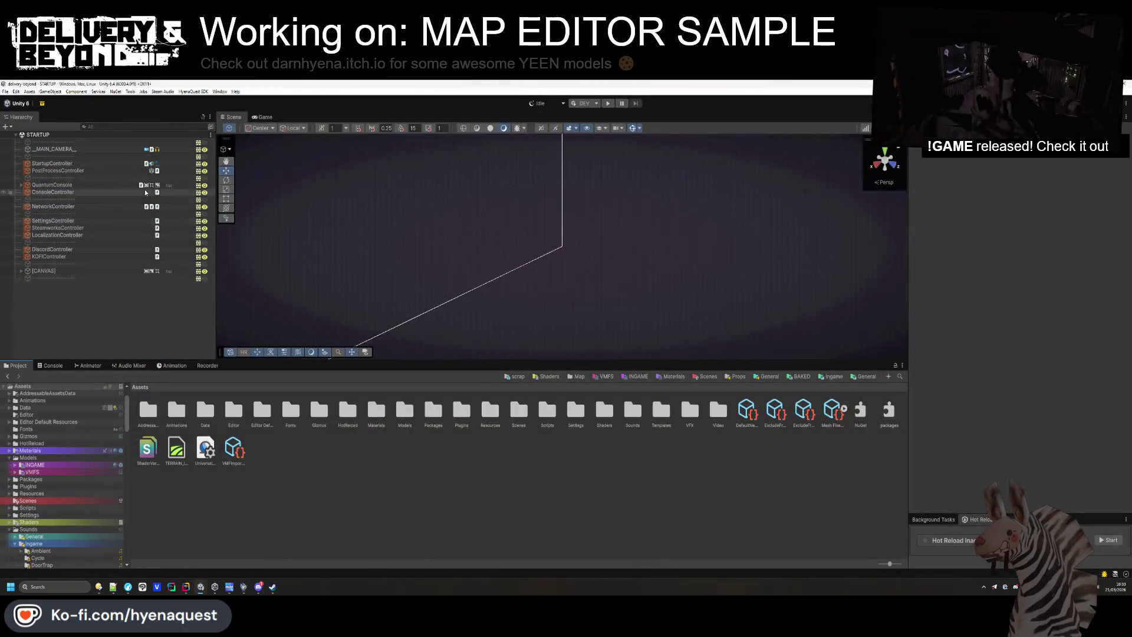
left_click(831, 376)
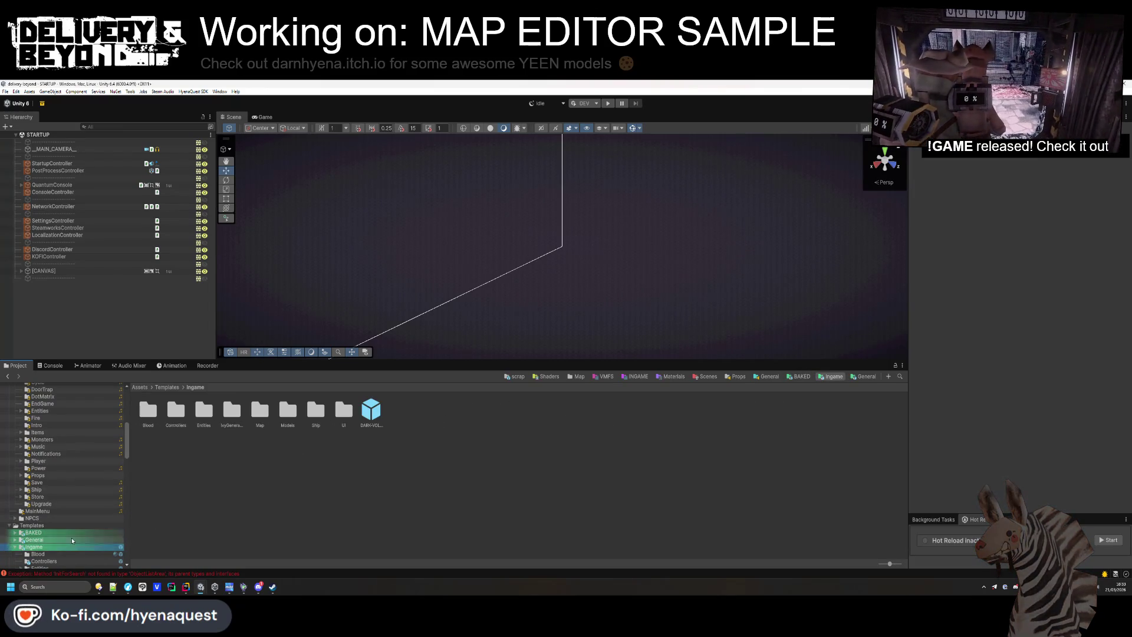
double_click(207, 415)
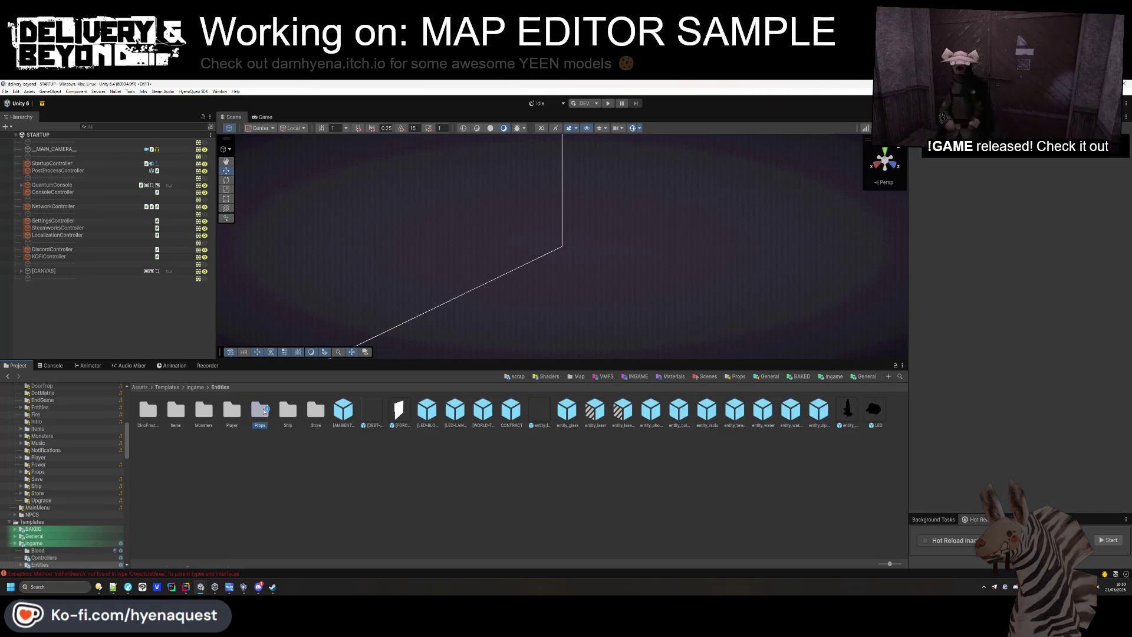
double_click(148, 411)
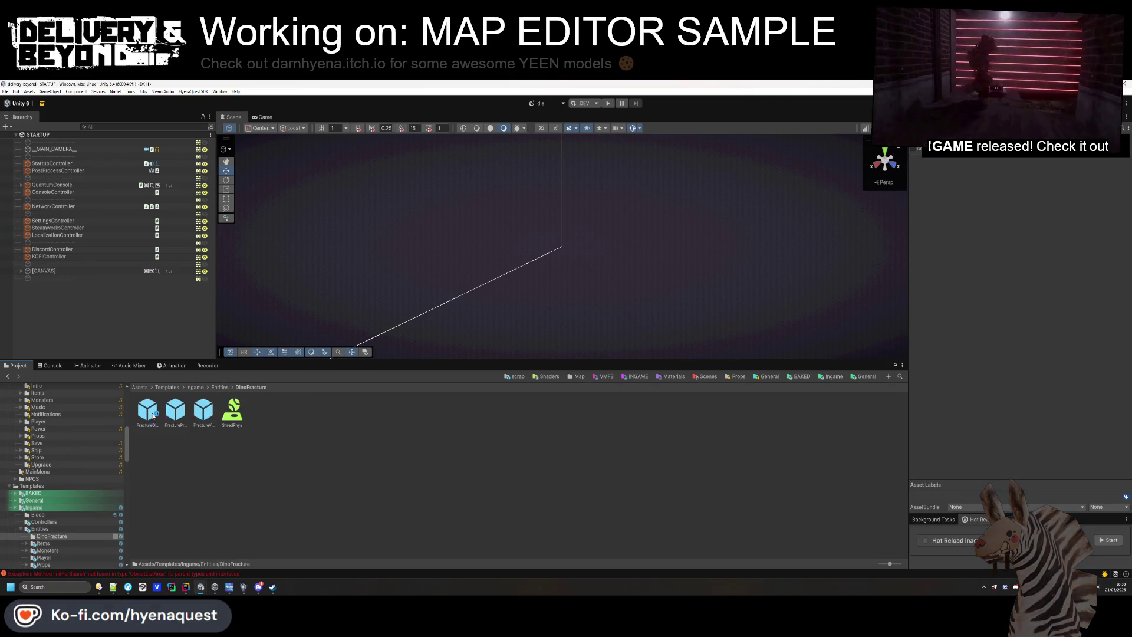
left_click(212, 386)
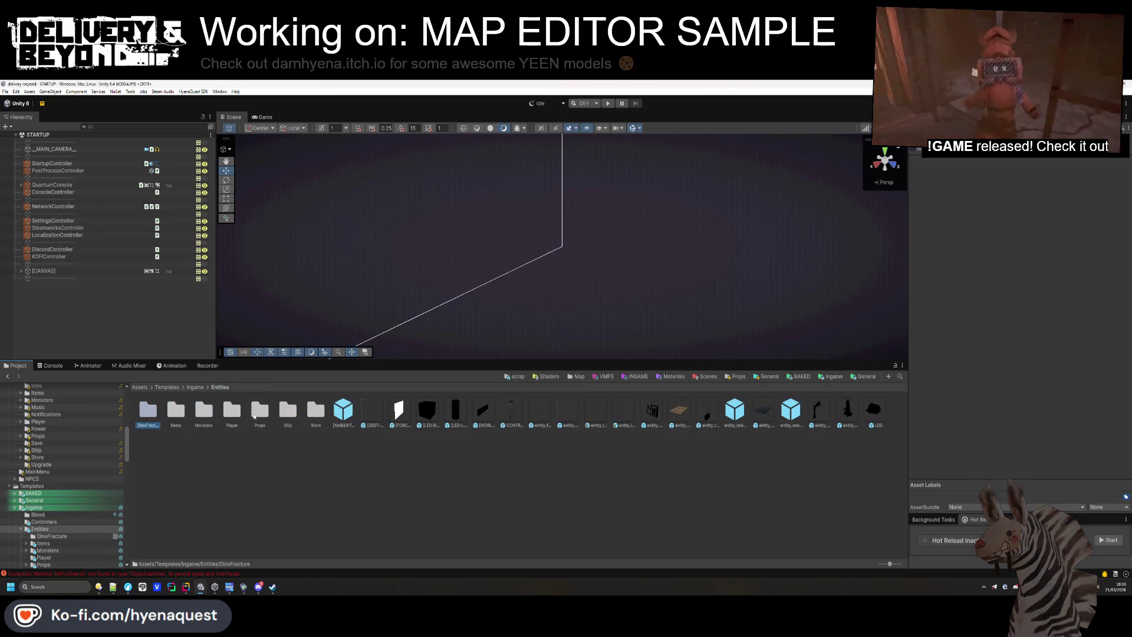
double_click(260, 411)
double_click(176, 411)
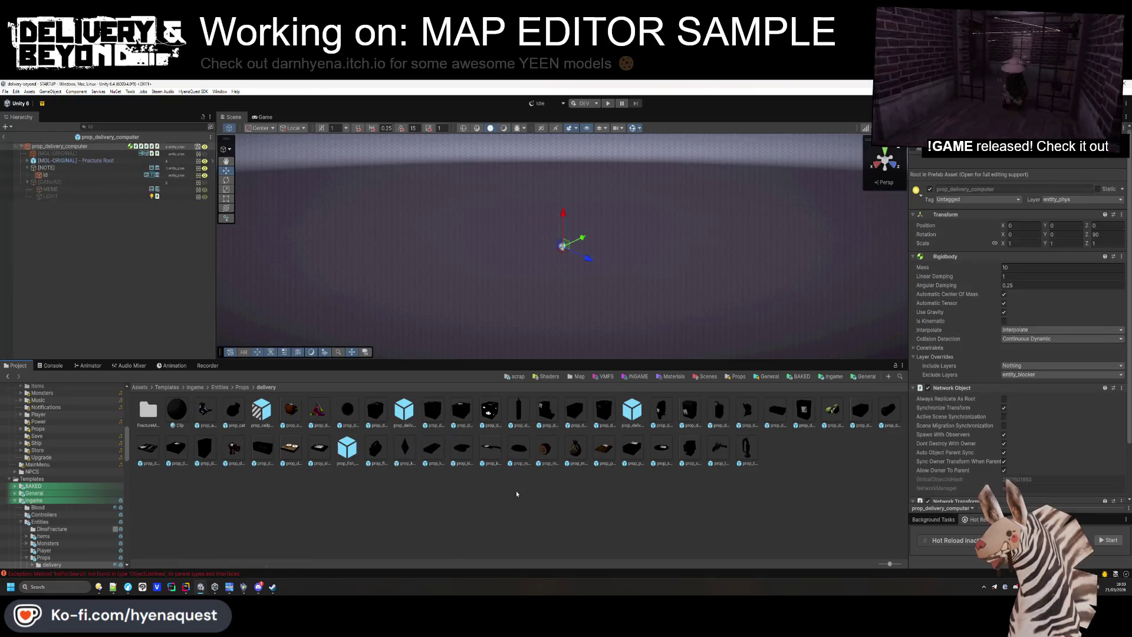
Orbit and zoom around the prop_delivery_computer prefab and select it.
mouse_move(631, 289)
left_mouse_down()
mouse_move(485, 243)
mouse_move(497, 330)
mouse_move(511, 281)
mouse_move(562, 265)
left_mouse_up()
scroll(498, 331, "down", 1)
scroll(530, 271, "down", 2)
scroll(551, 268, "down", 2)
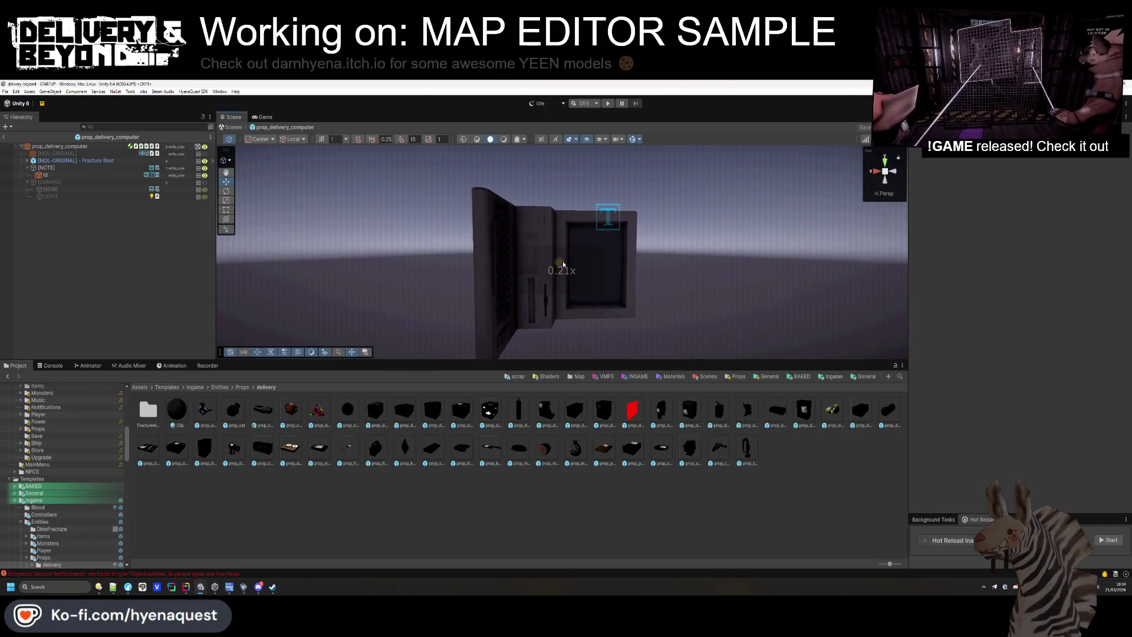
left_click(544, 288)
Select and move the prefab's child objects, revert the changes, then exit prefab mode.
left_click(72, 154)
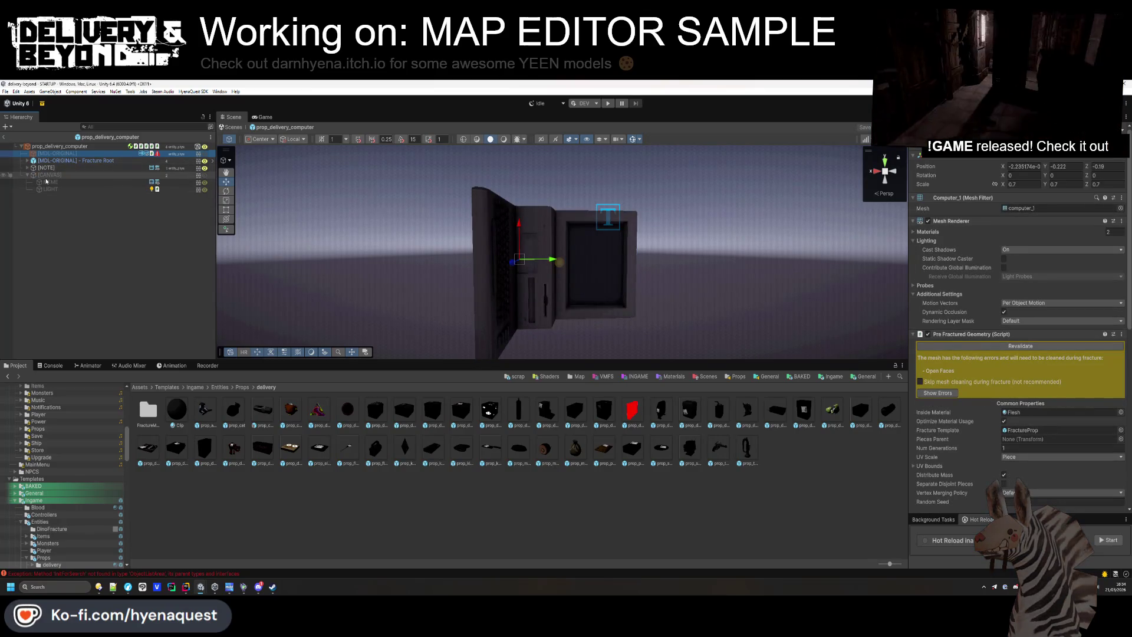
left_click(51, 175)
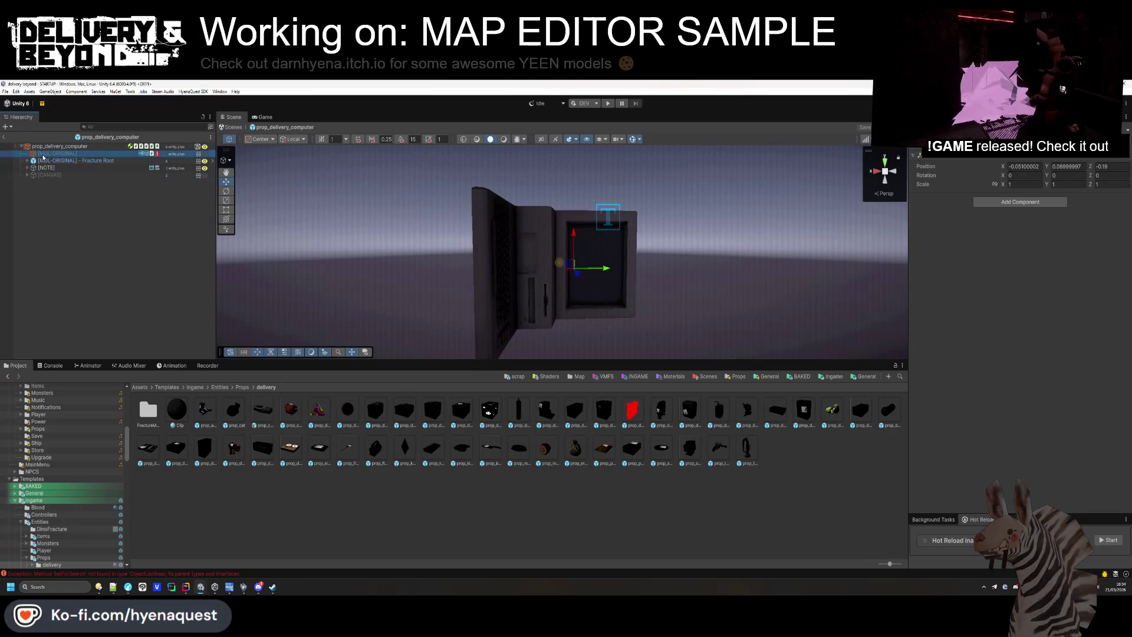
left_click(56, 154, "shift")
left_click_drag(574, 233, 598, 262)
left_click_drag(563, 221, 564, 219)
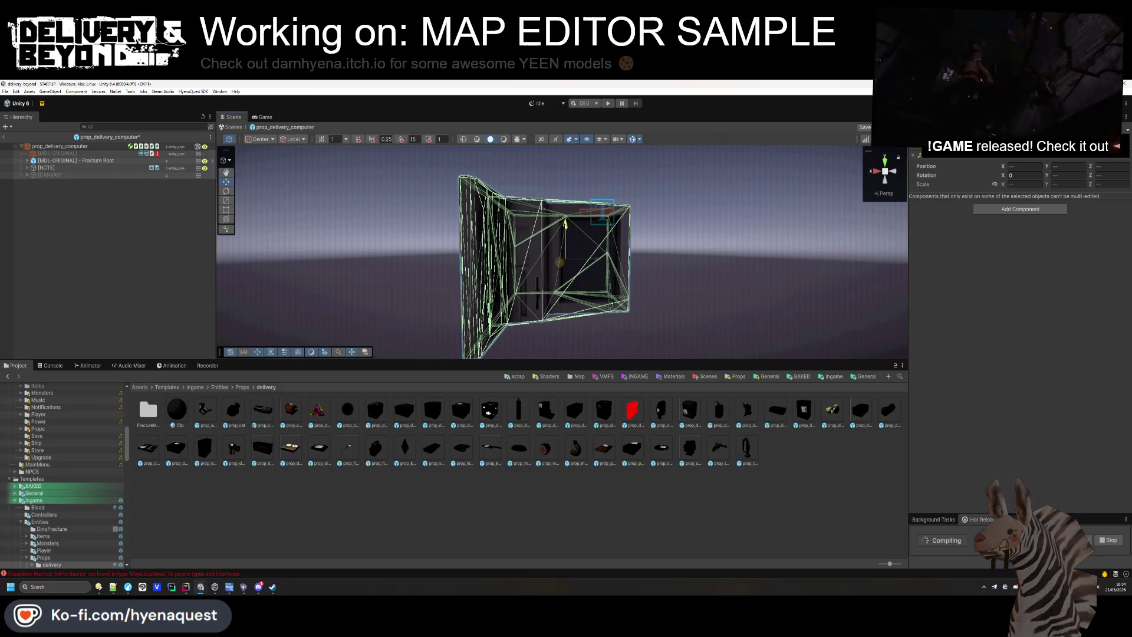
left_click(430, 239)
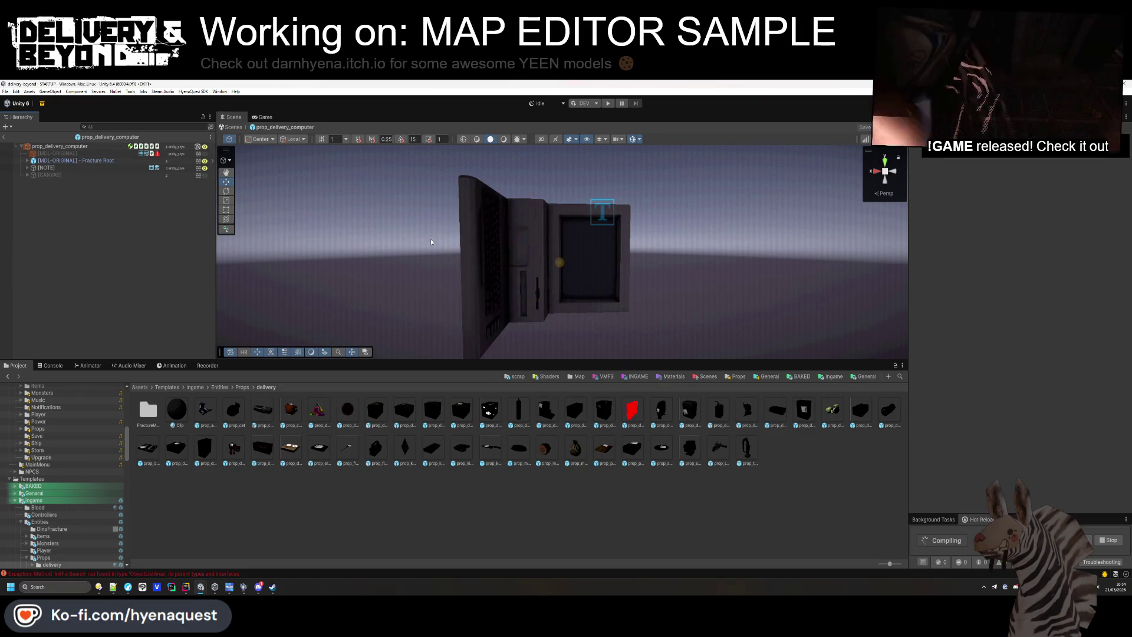
left_click(4, 138)
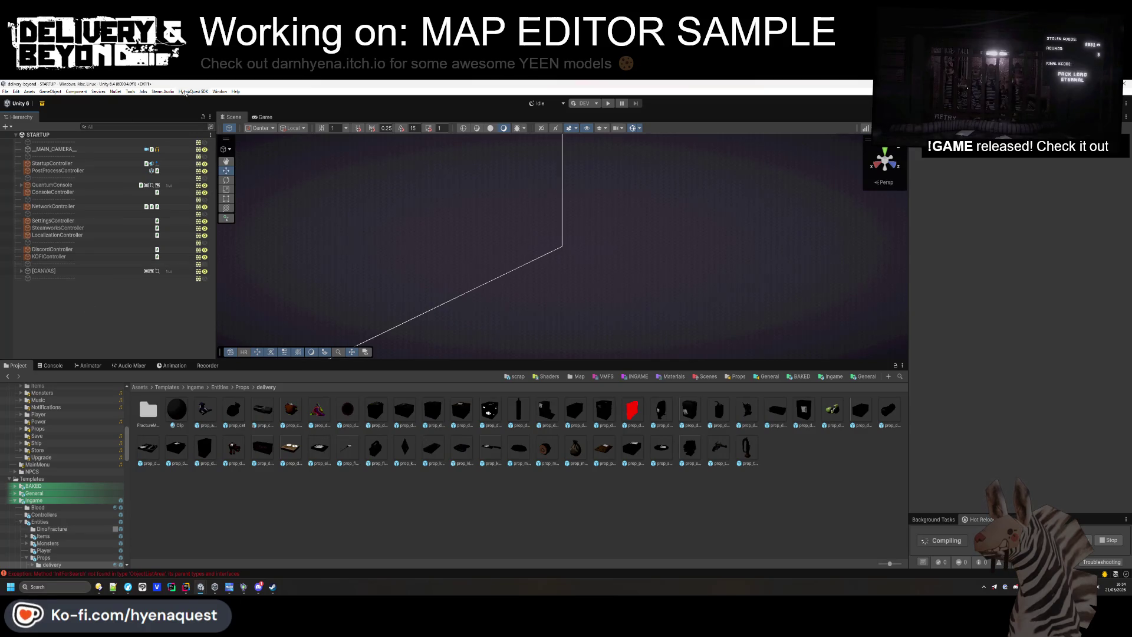
Open Build Profiles with its extra options and bring up the Directory Opus windows.
key("ctrl+shift+b")
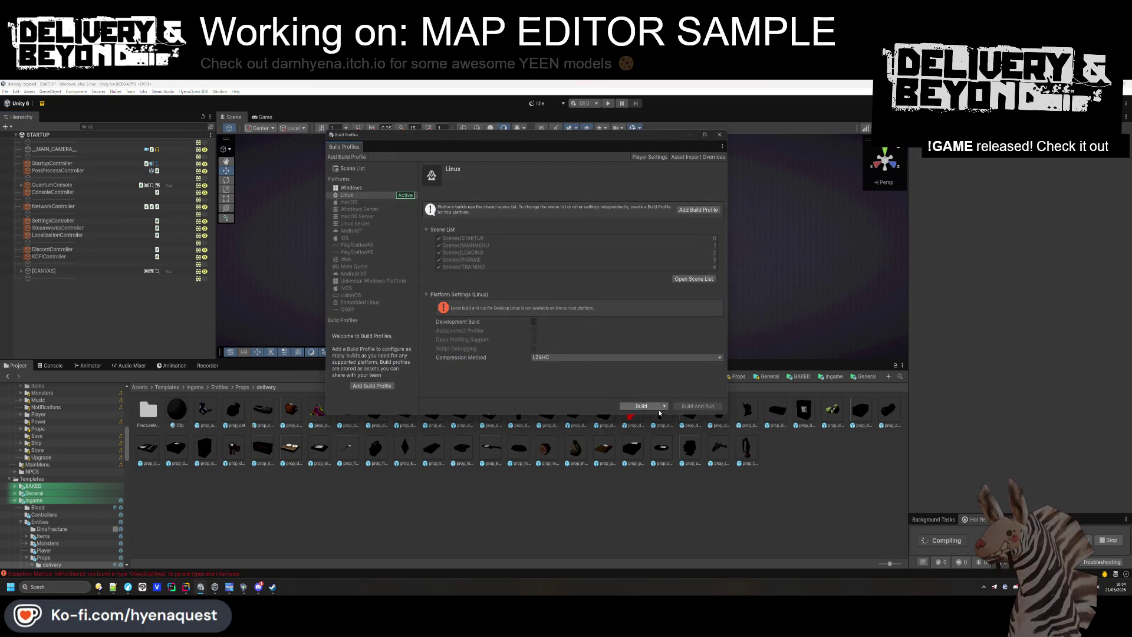
left_click(664, 406)
mouse_move(99, 587)
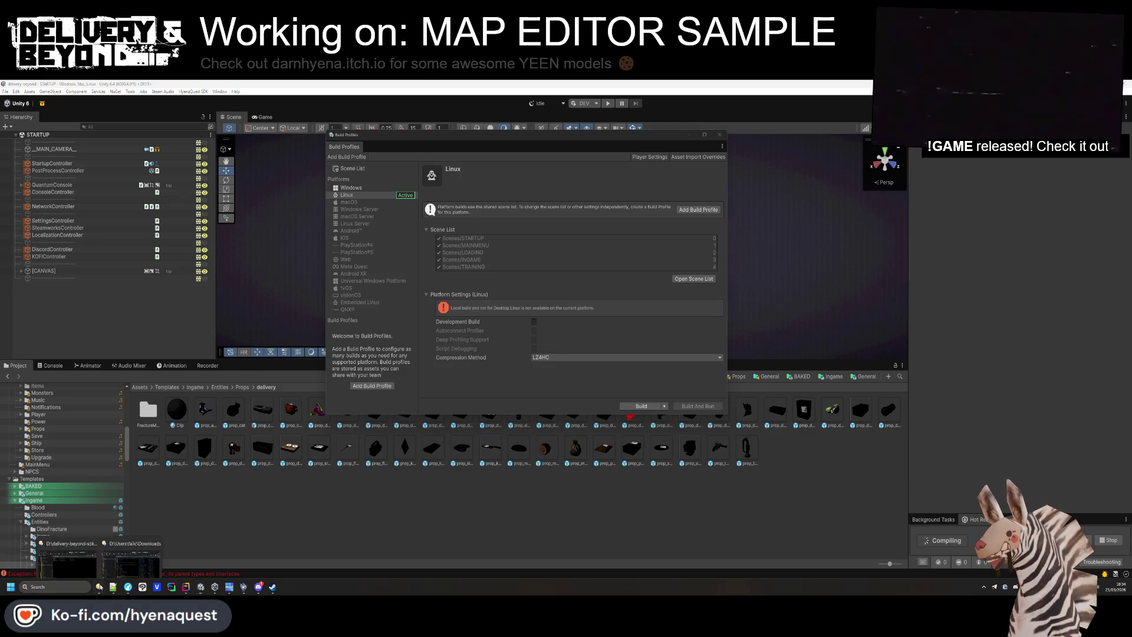
left_click(118, 563)
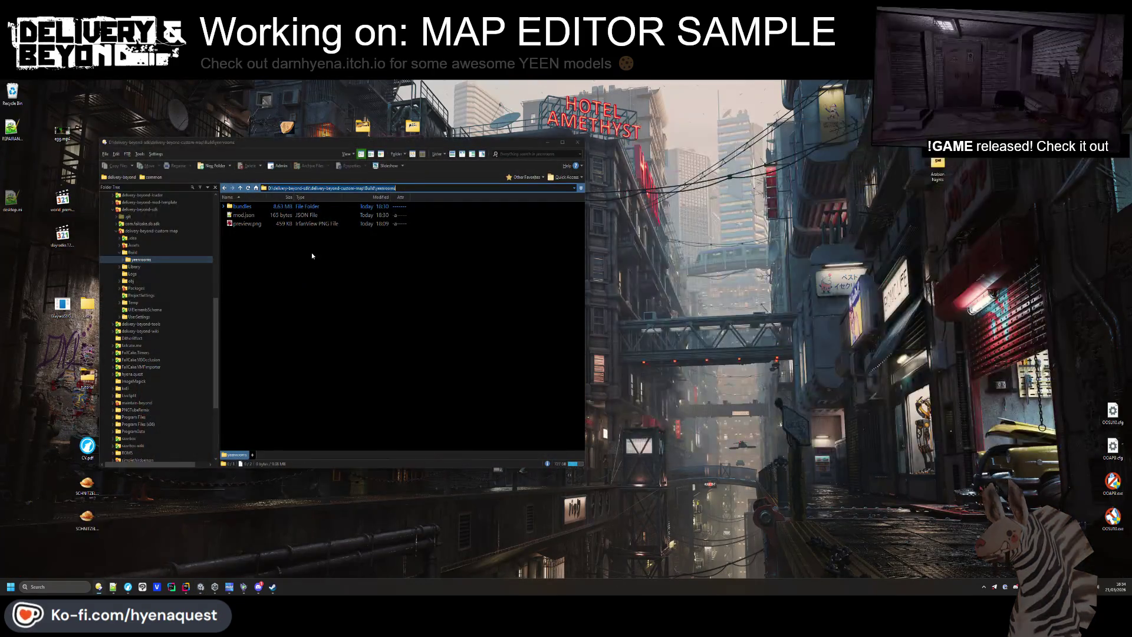
Go to the delivery-beyond project folder and start a Git Commit from its context menu.
left_click(68, 549)
left_click(308, 189)
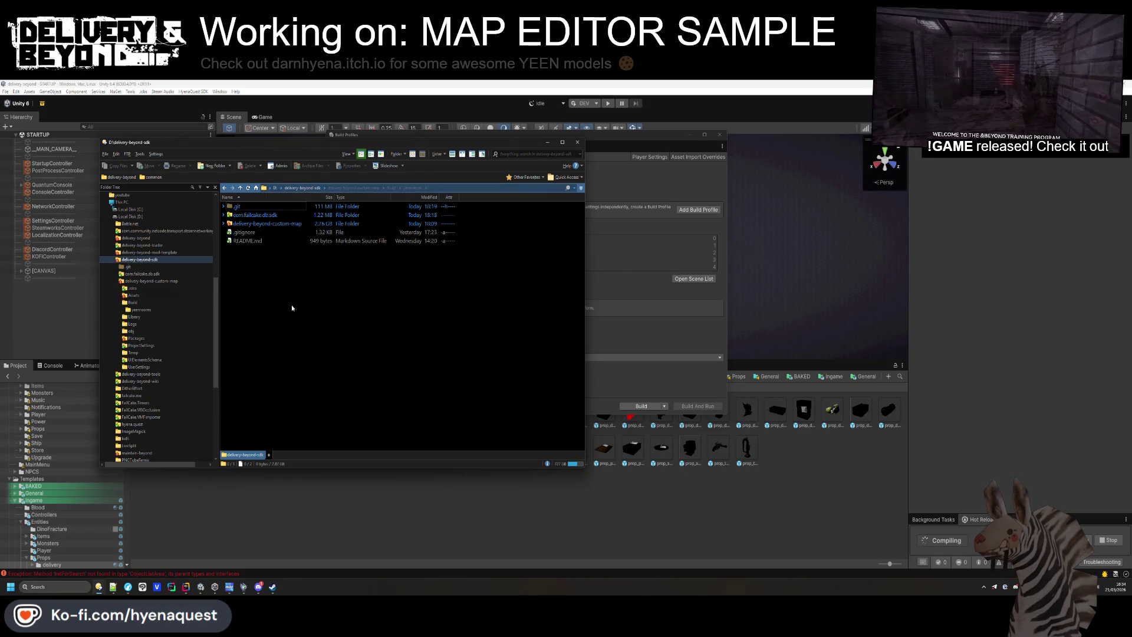
left_click(171, 238)
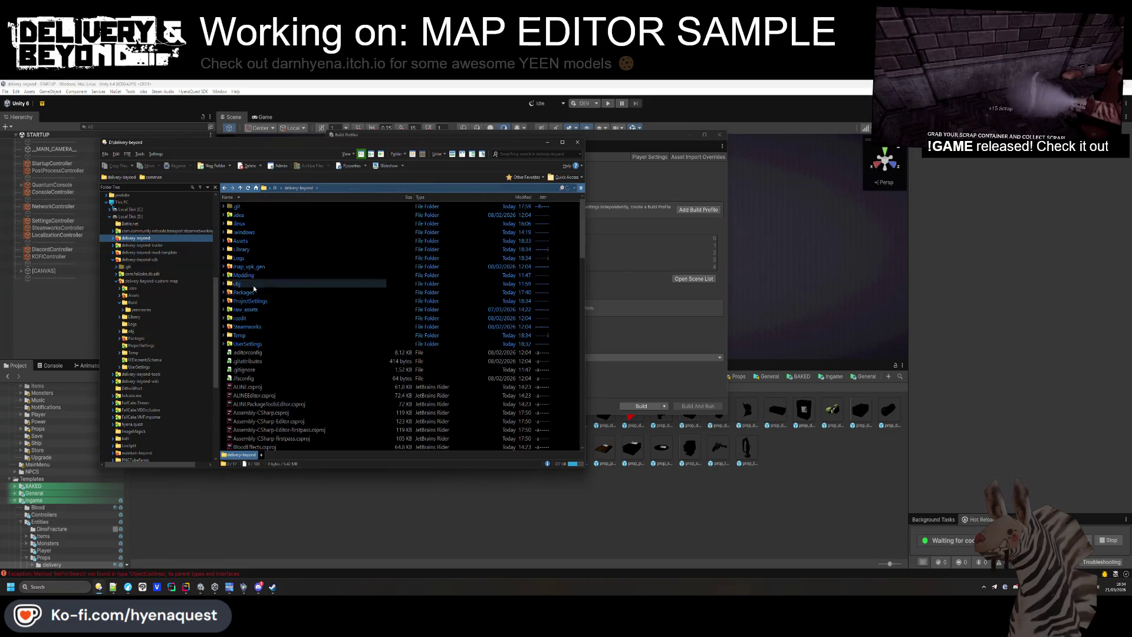
right_click(557, 275)
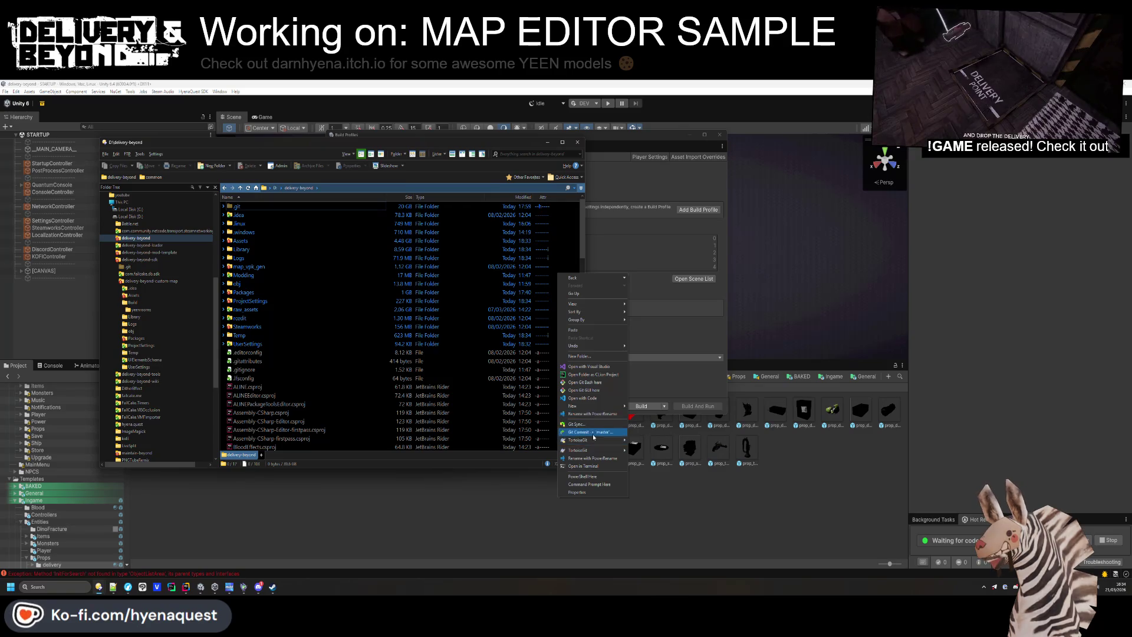
left_click(590, 436)
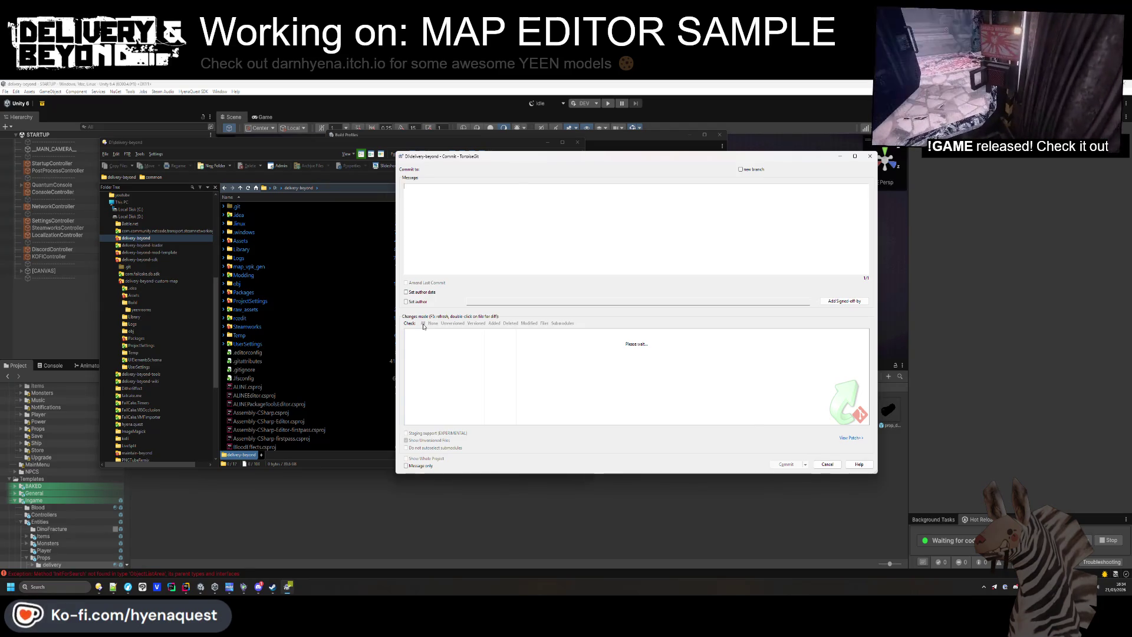
Write commit message lines on the SDK main camera, moving entity_movement to SDK, and the shader fix.
type("eplace ")
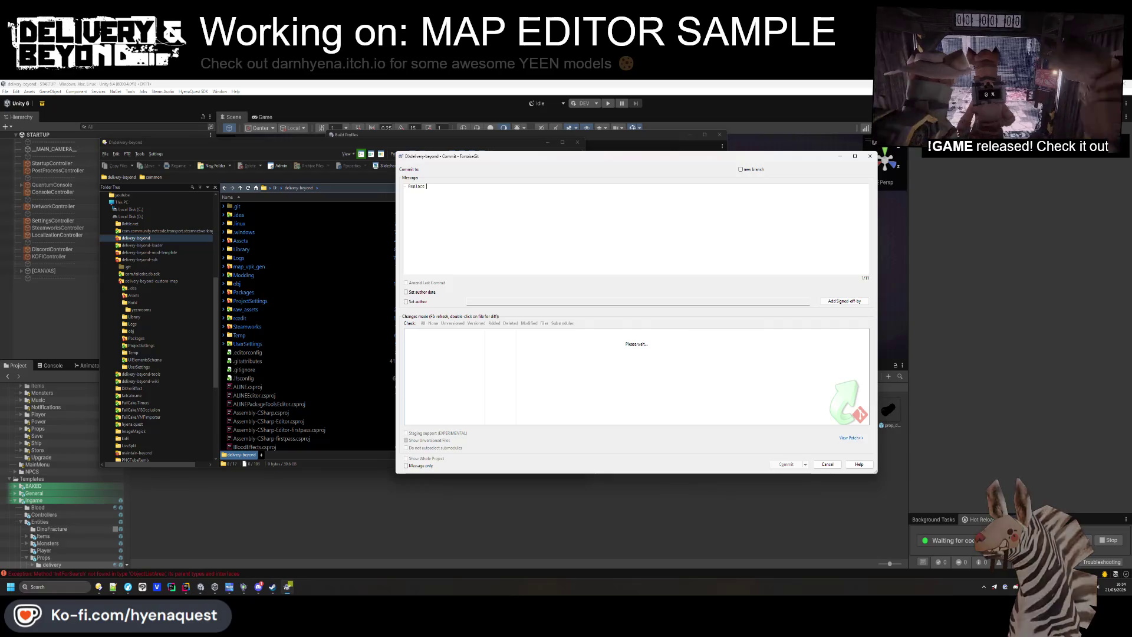
type("StartupController c")
key("BackSpace")
type("main camera with SDK ")
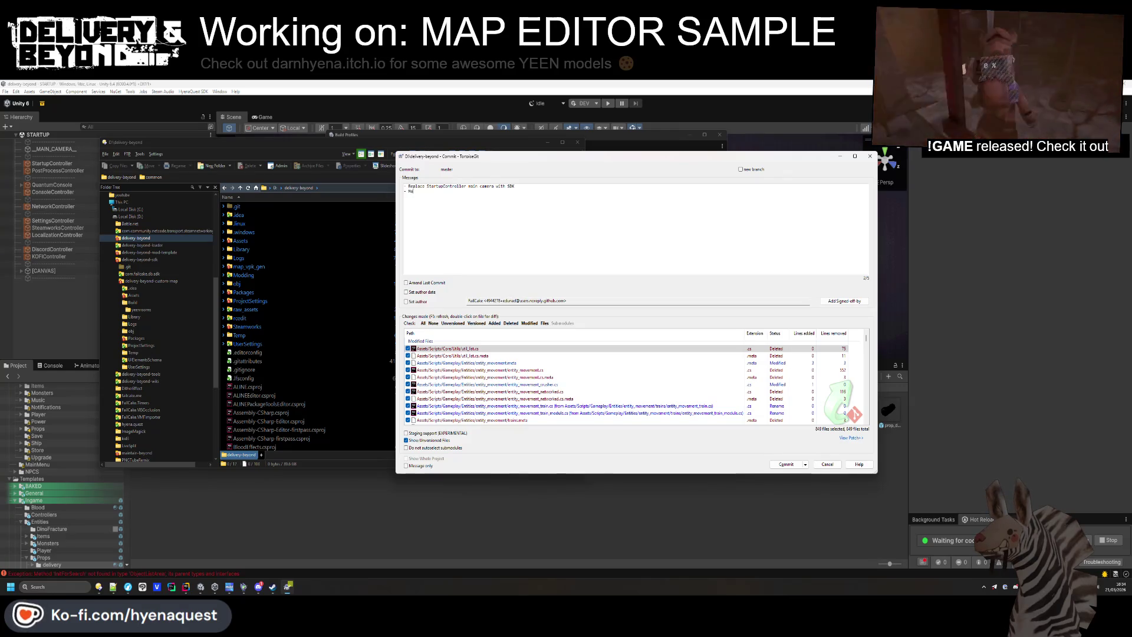
type("Move movement e")
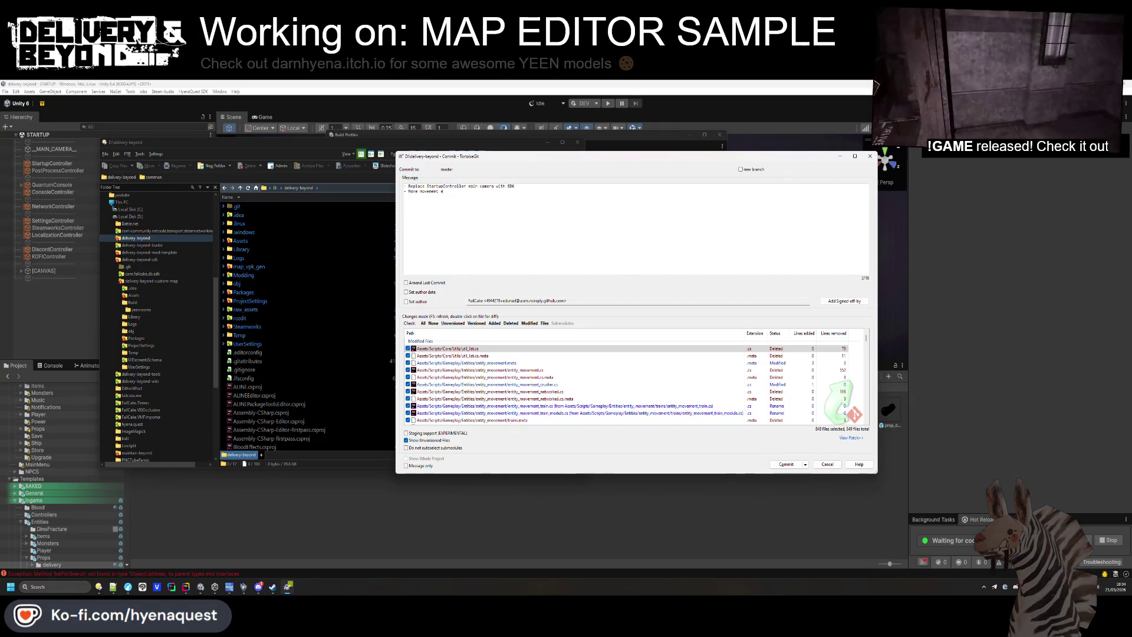
type("ntity")
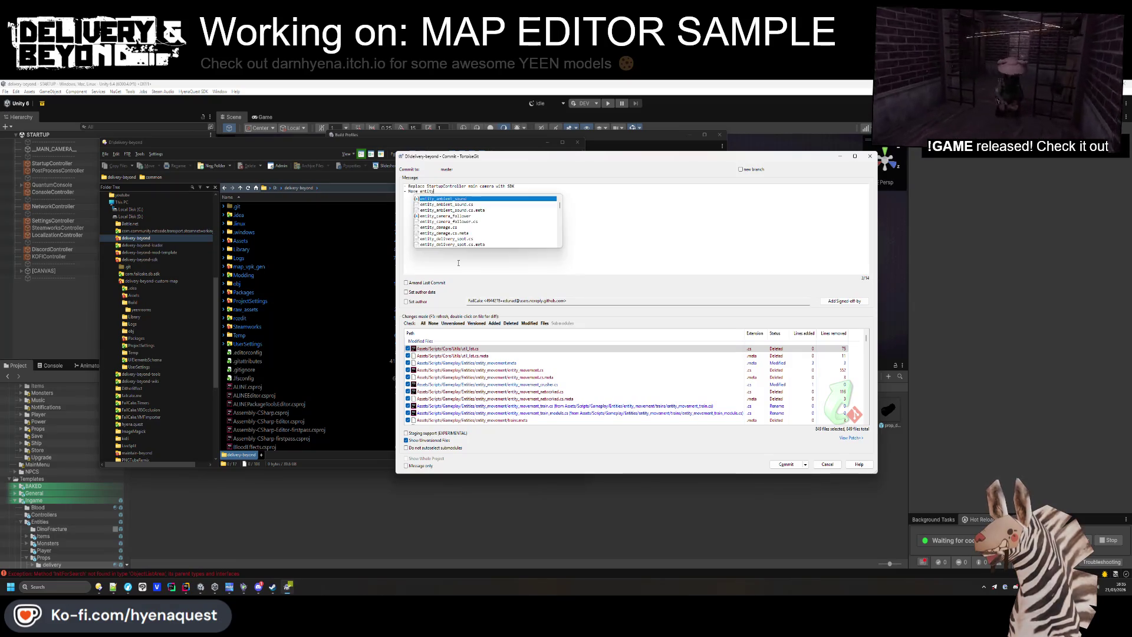
type("_movement to SDK")
key("Return")
type("ix ")
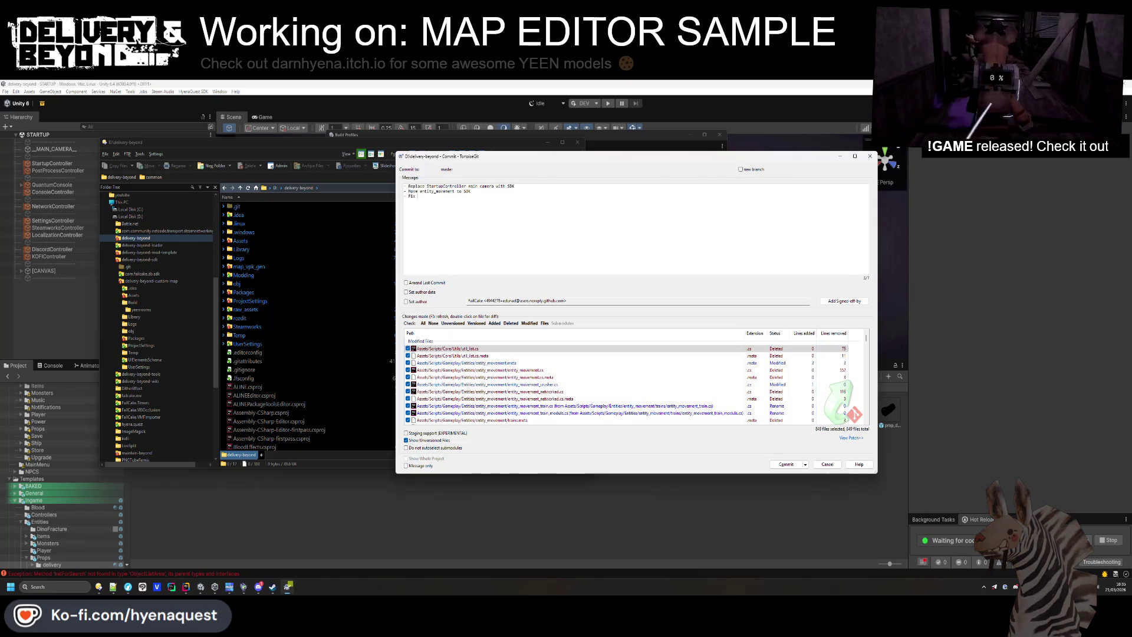
type("Steamworks no")
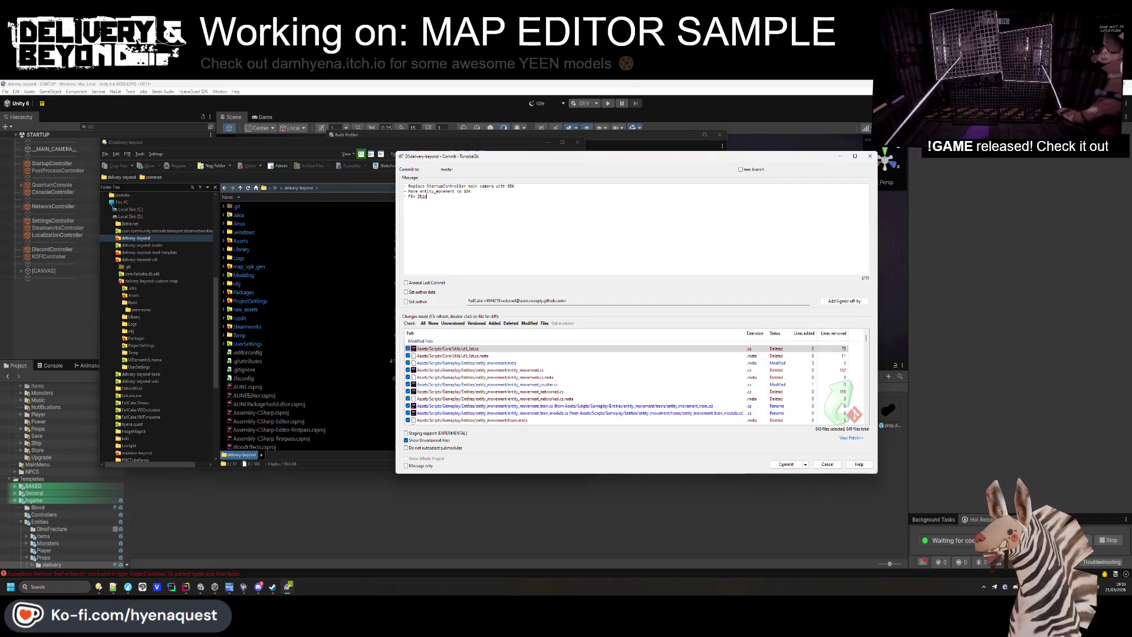
key("BackSpace")
key("BackSpace")
key("BackSpace")
type("shaders on linux /")
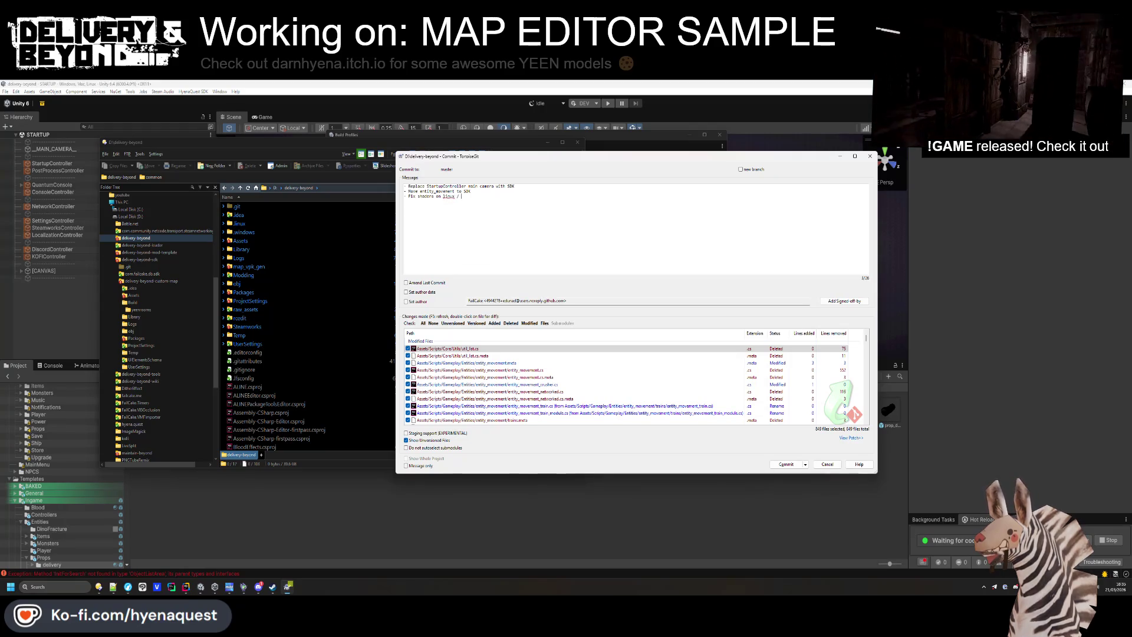
type("windows for ci")
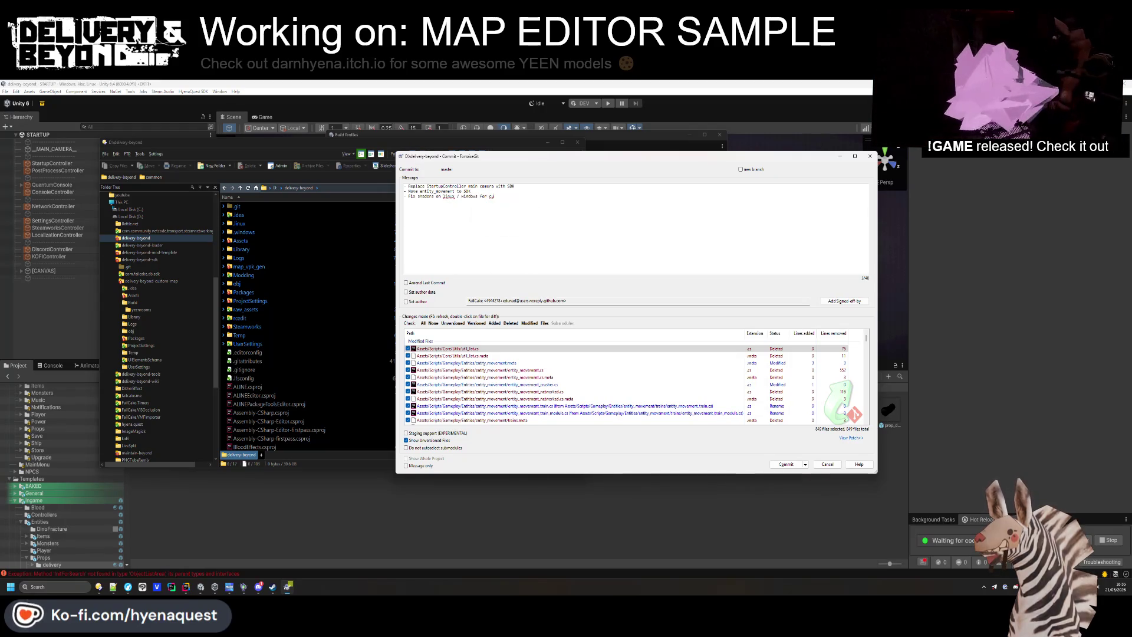
type("stom maps")
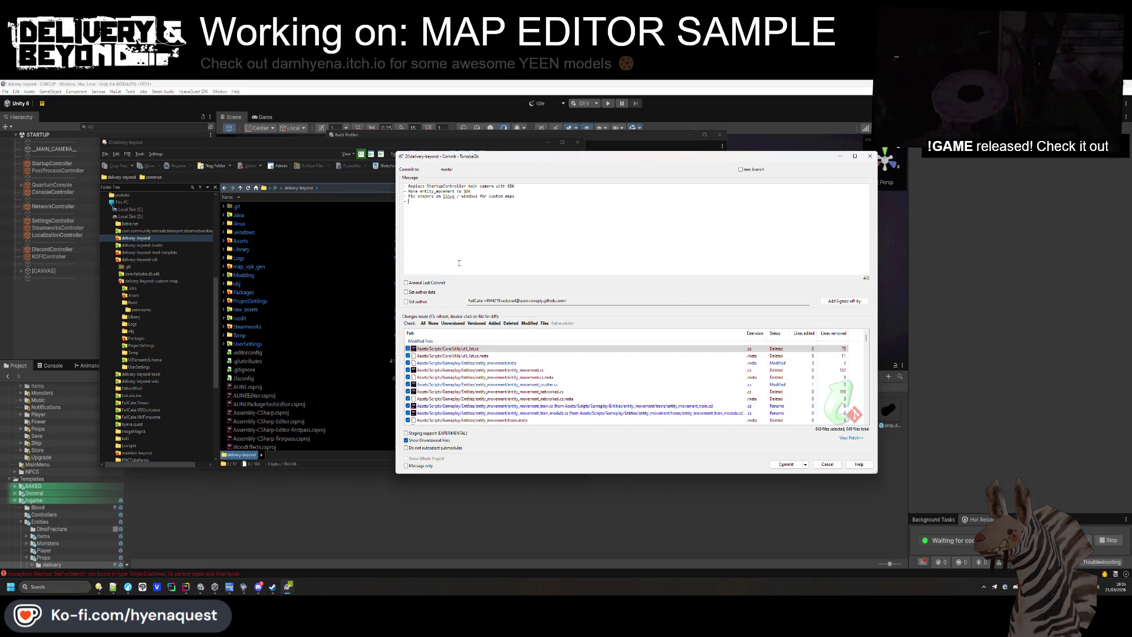
Review the changed files, add an 'Update packages' line and submit the commit.
scroll(479, 407, "down", 3)
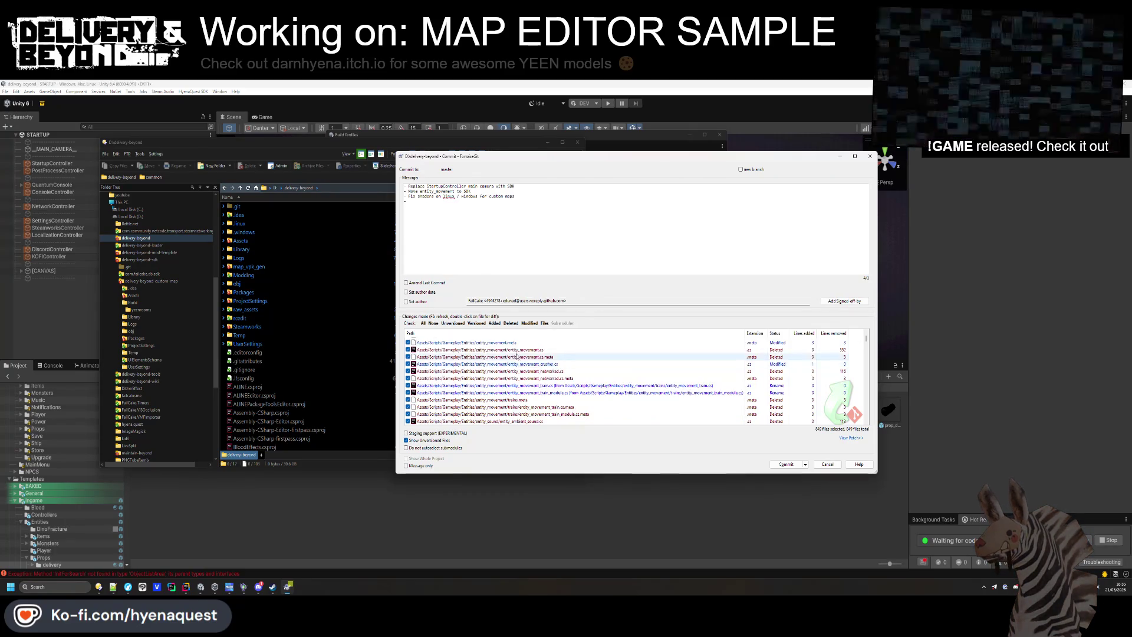
scroll(480, 407, "down", 3)
scroll(479, 407, "down", 15)
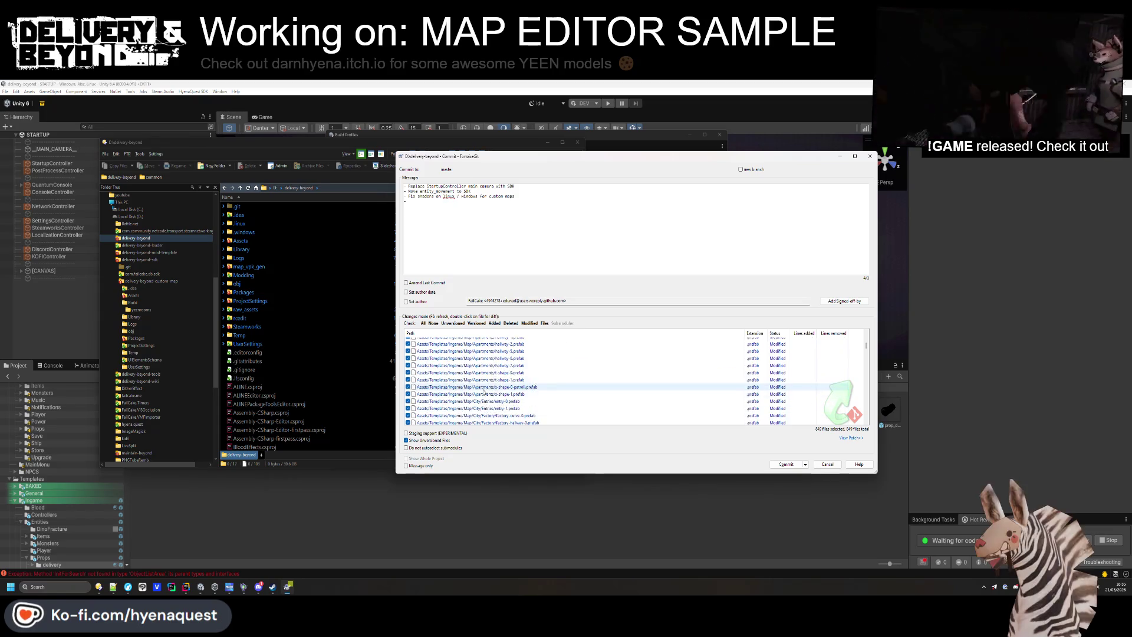
scroll(456, 407, "down", 5)
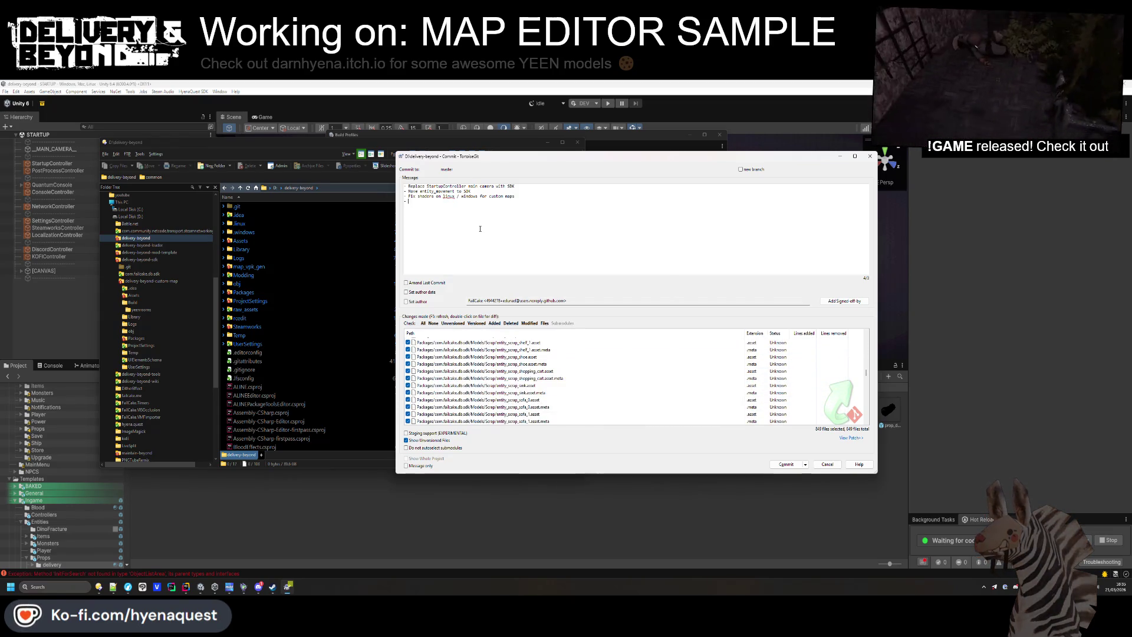
type("Updatre packages")
scroll(493, 379, "down", 5)
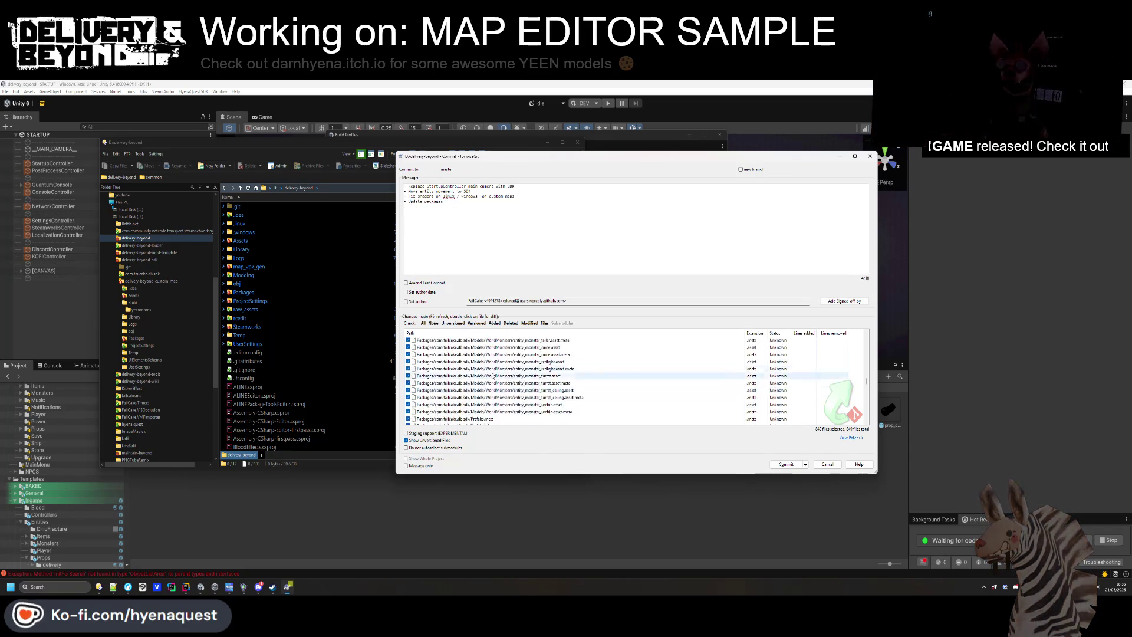
scroll(493, 379, "down", 10)
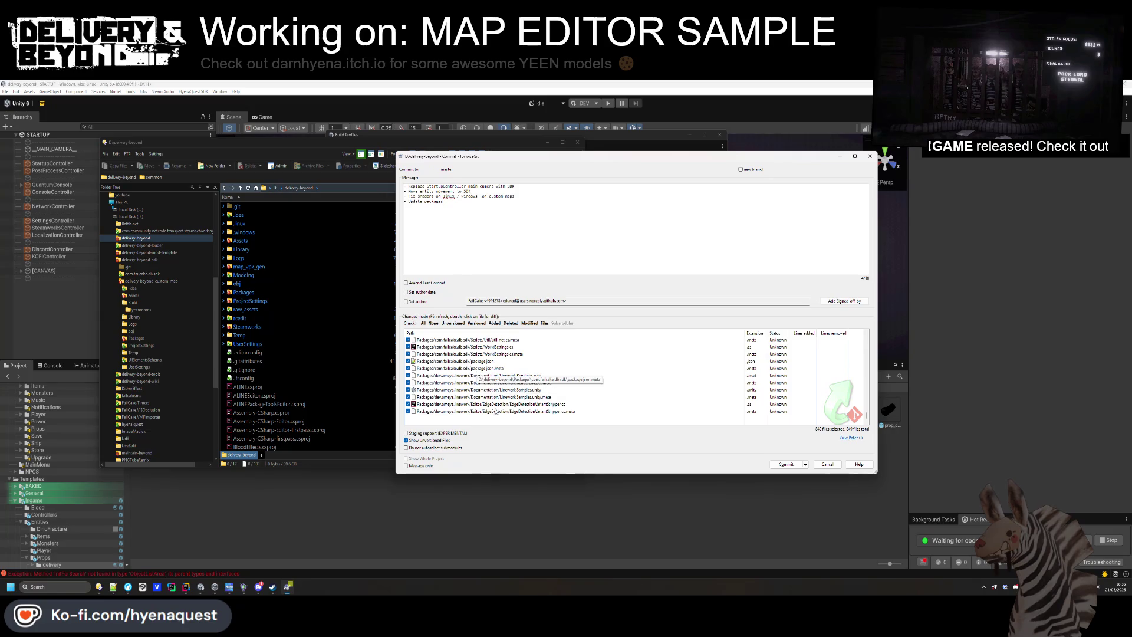
key("ctrl+Return")
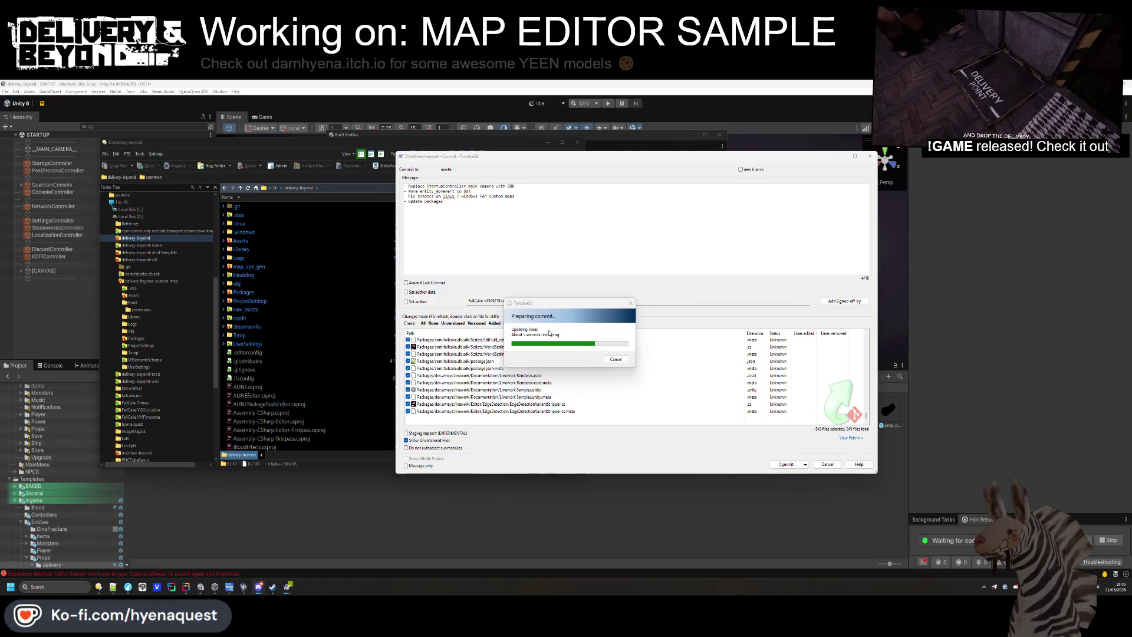
Reopen the Build Profiles extra options and bring up the D:\delivery-beyond\linux folder window.
left_click(338, 523)
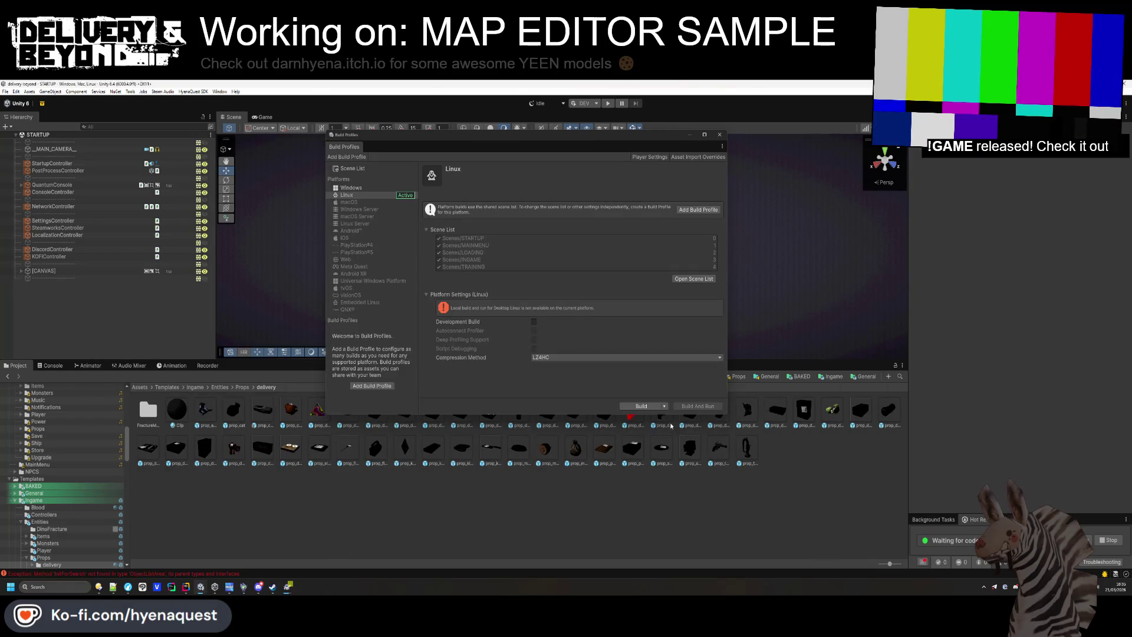
left_click(664, 406)
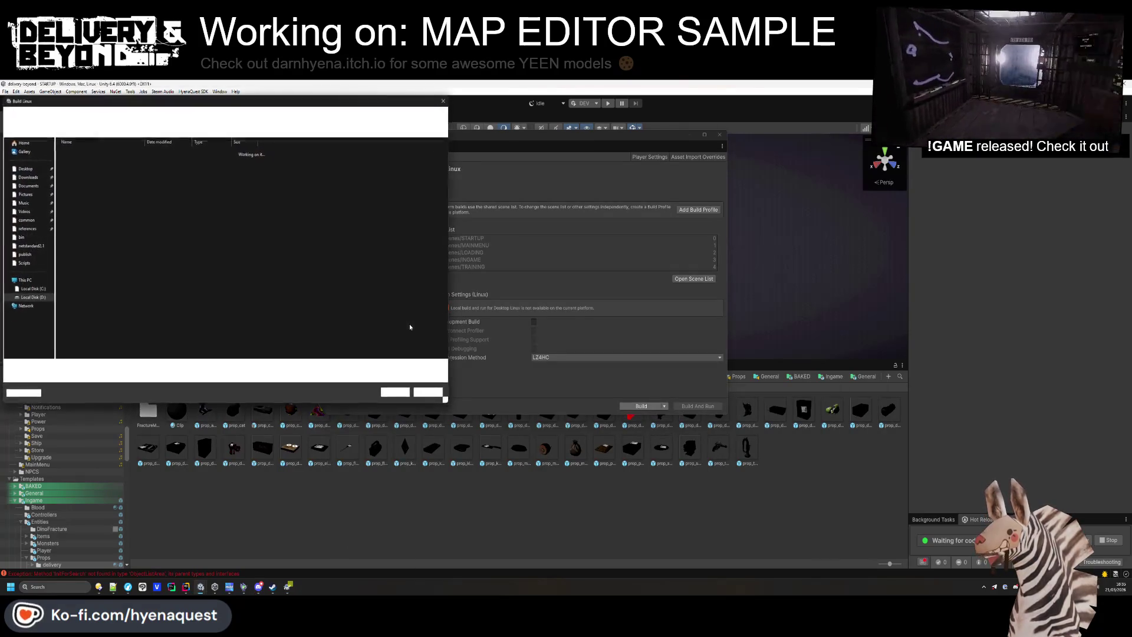
mouse_move(96, 581)
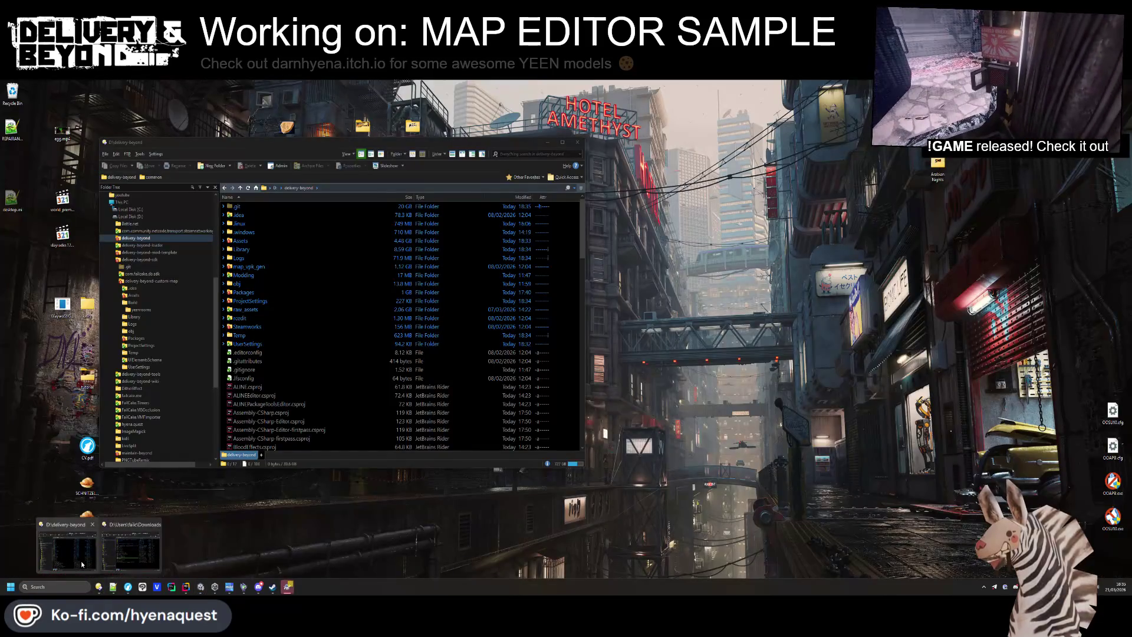
left_click(67, 554)
Delete all old build files, close the folder and confirm it as the Linux build destination.
left_click_drag(267, 379, 240, 187)
key("Delete")
left_click(395, 330)
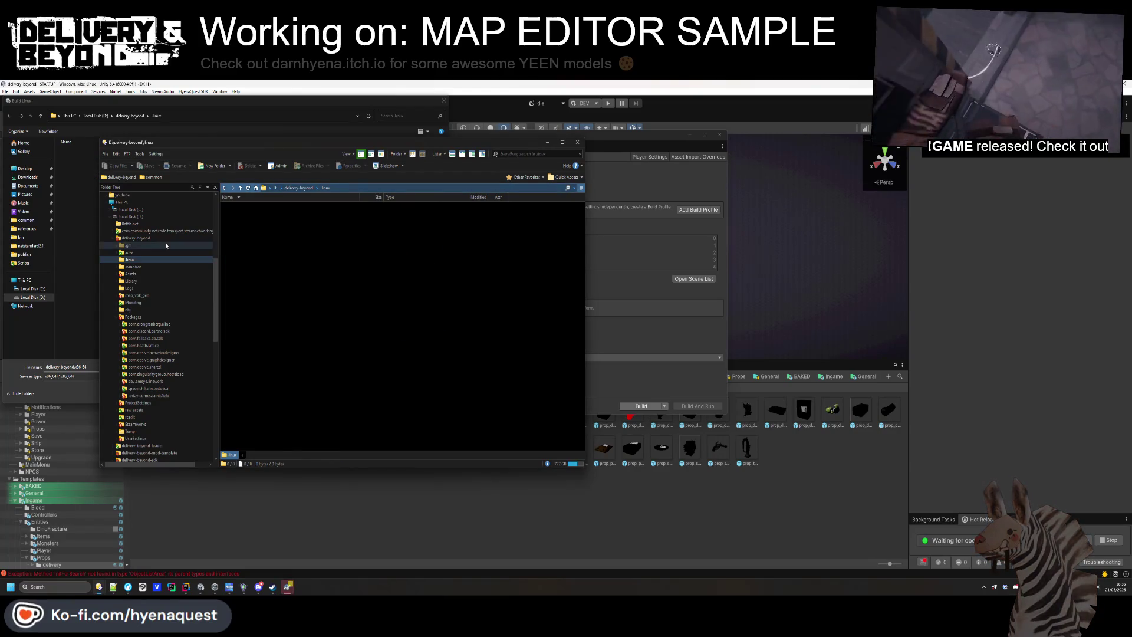
key("alt+F4")
left_click(395, 393)
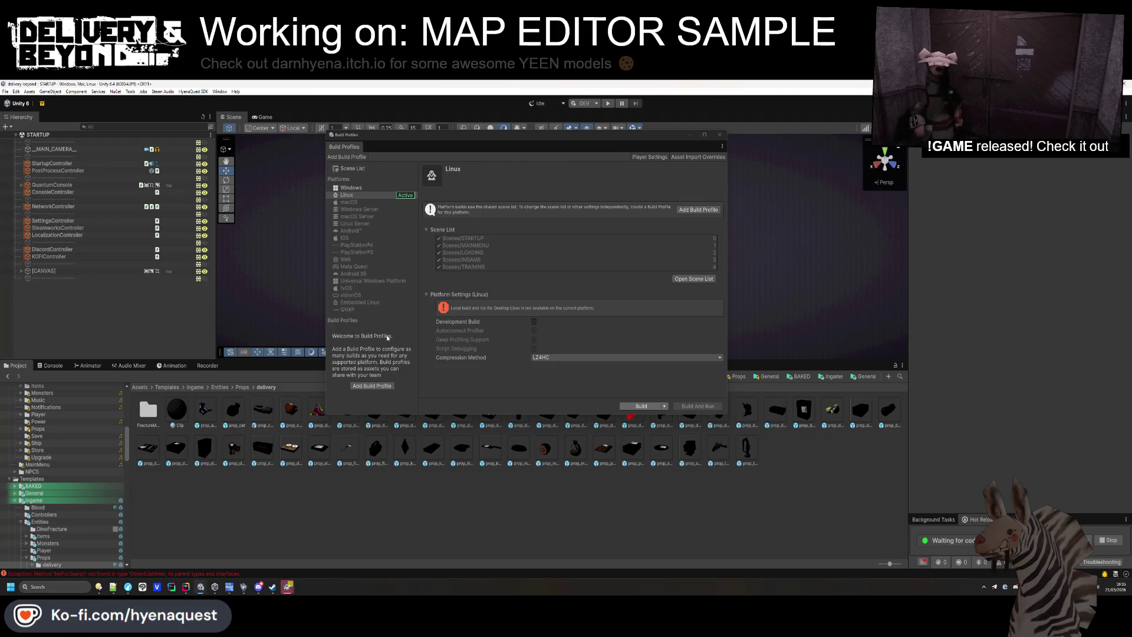
mouse_move(287, 586)
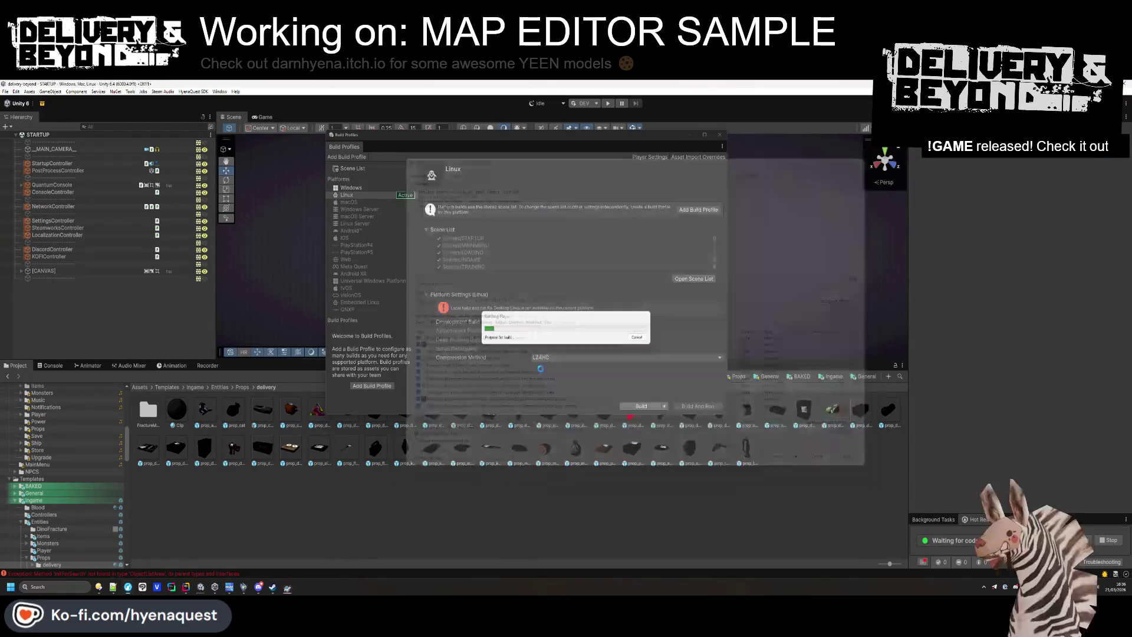
Push the commit to origin master, then bring the Steam Workshop item page forward.
left_click(784, 349)
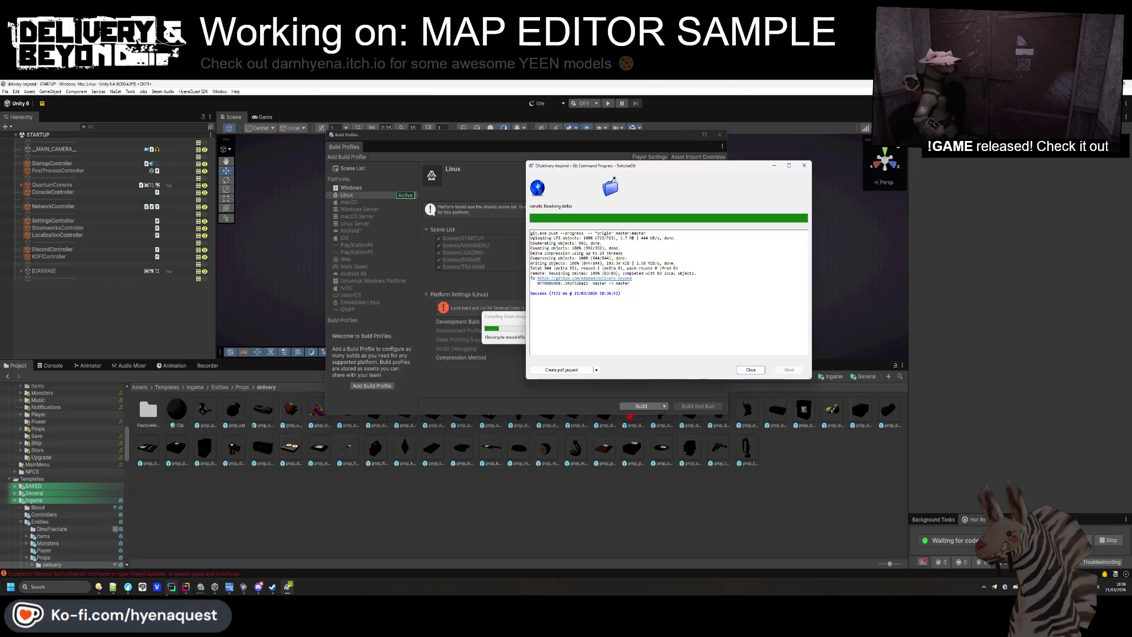
mouse_move(220, 589)
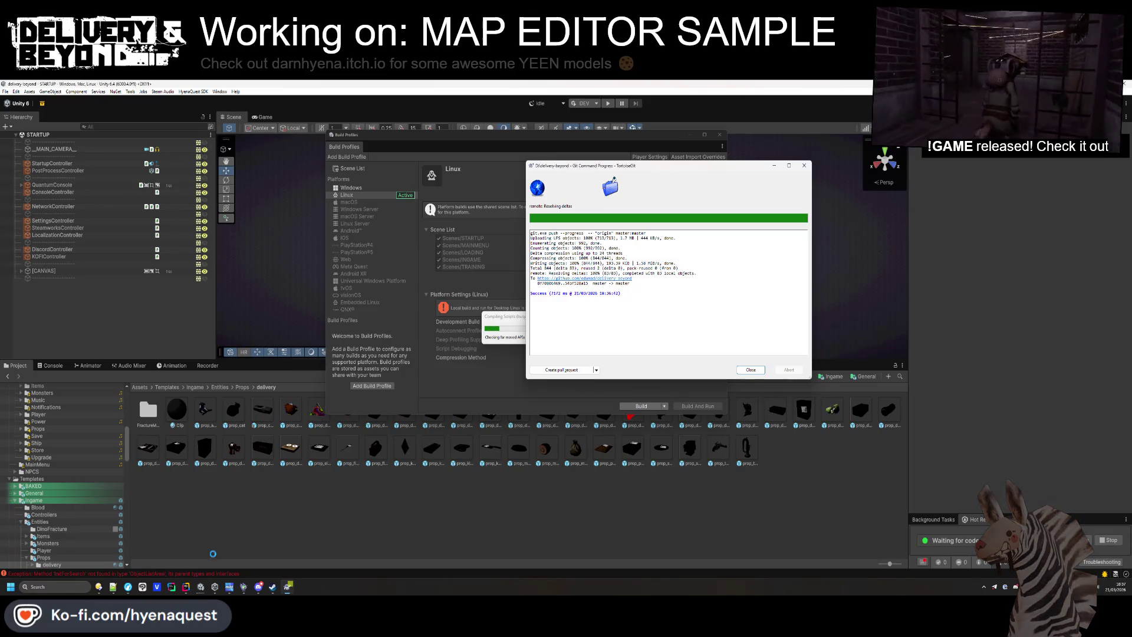
mouse_move(128, 587)
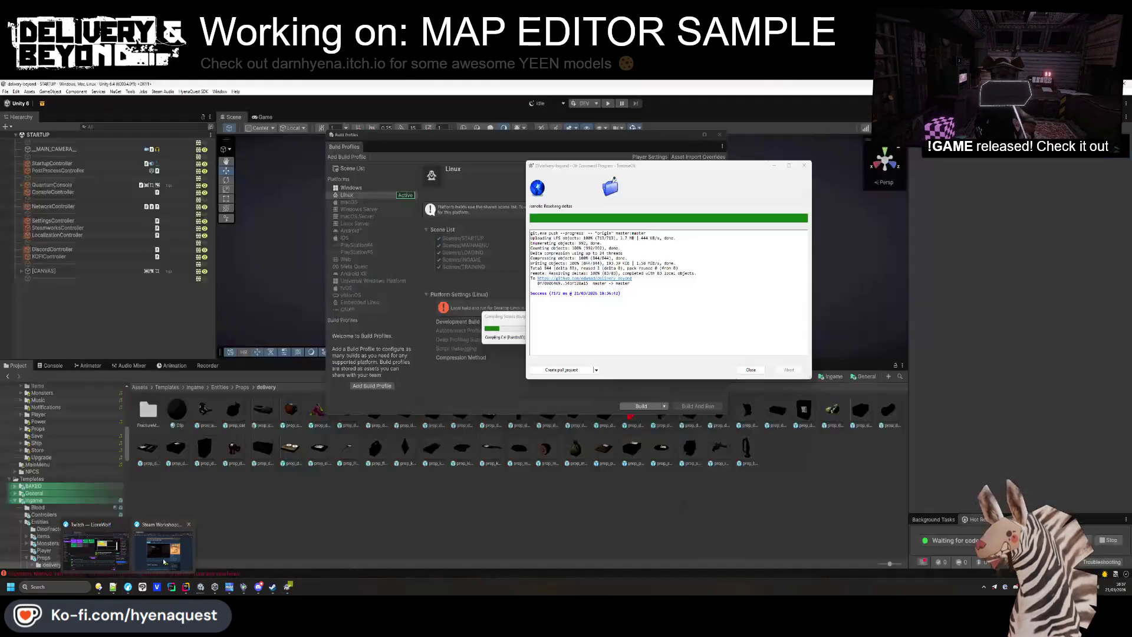
left_click(164, 561)
Open the item's content descriptors and tag settings, then close both unchanged.
scroll(573, 417, "down", 10)
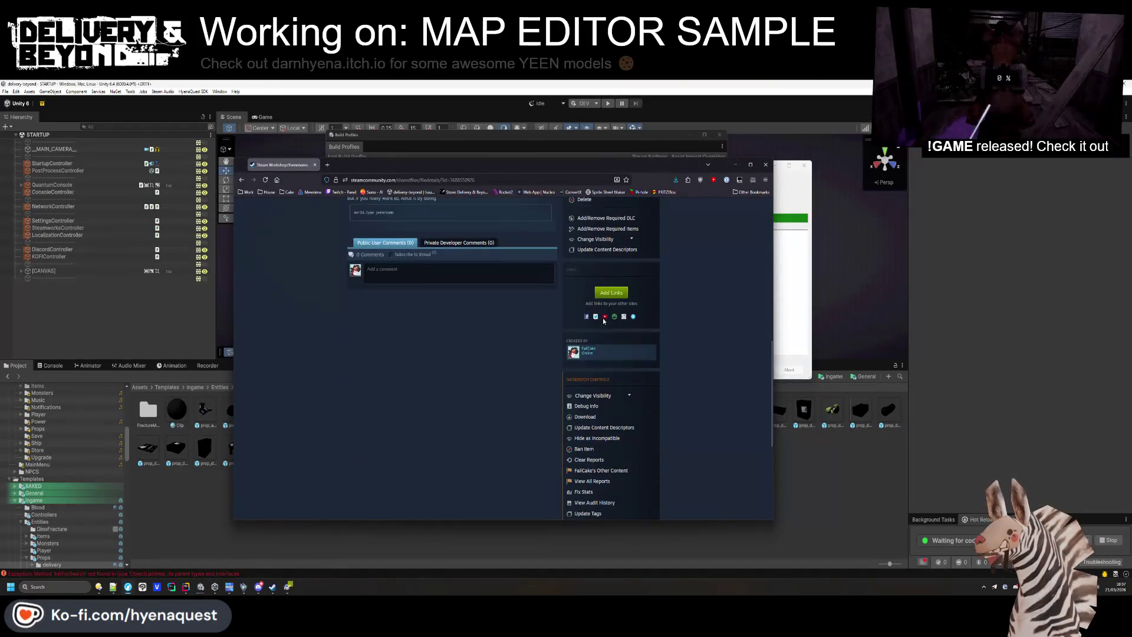
scroll(573, 417, "down", 2)
scroll(672, 361, "down", 1)
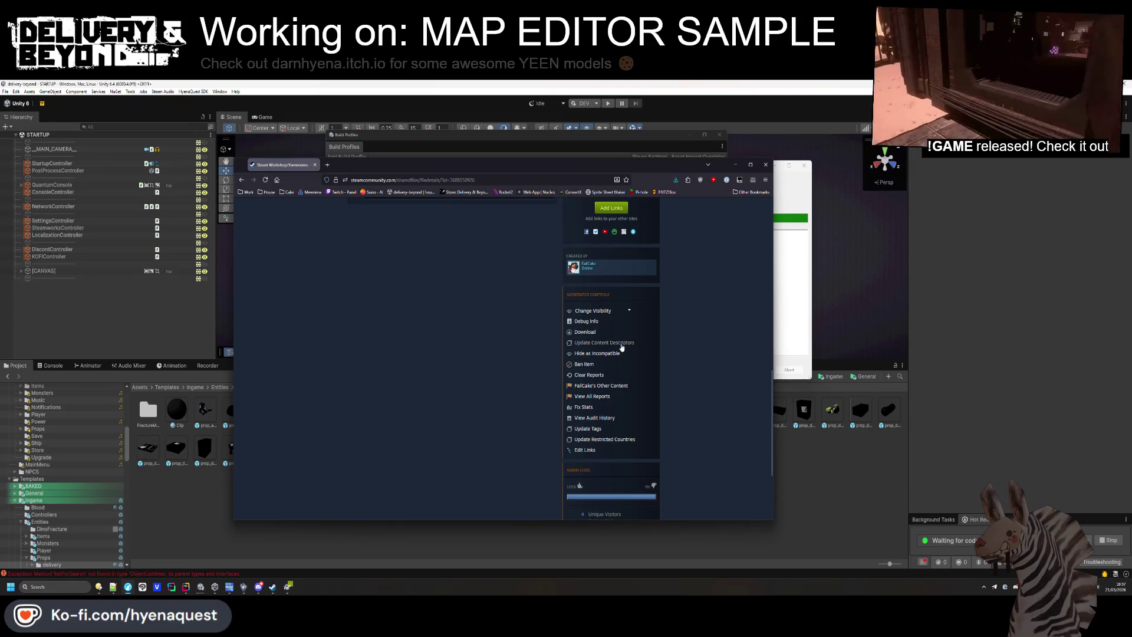
left_click(621, 347)
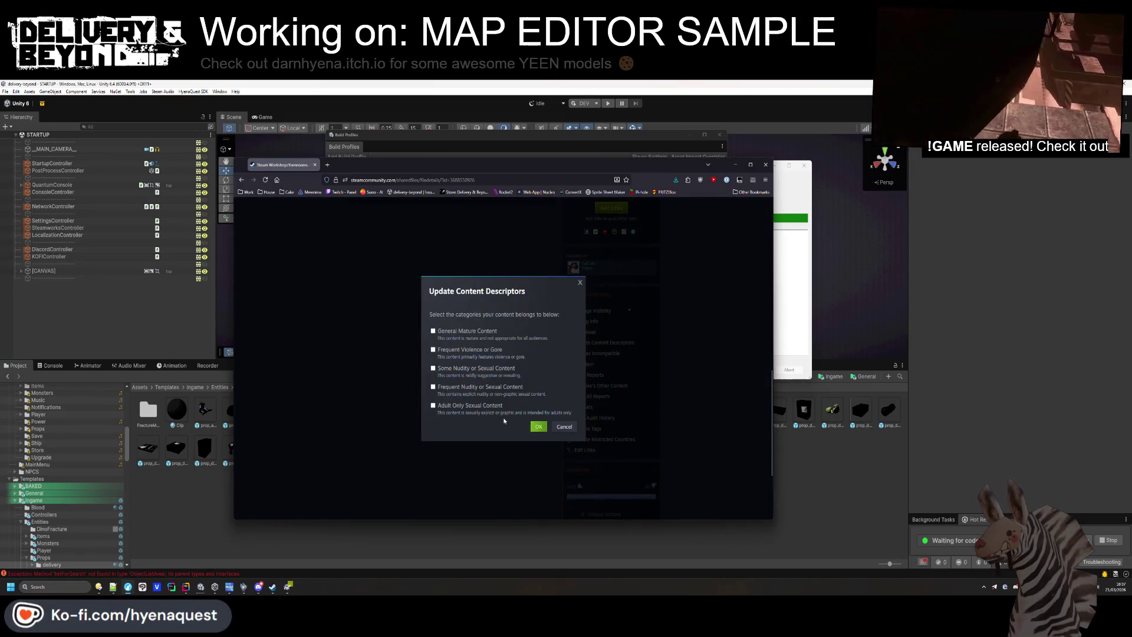
left_click(564, 427)
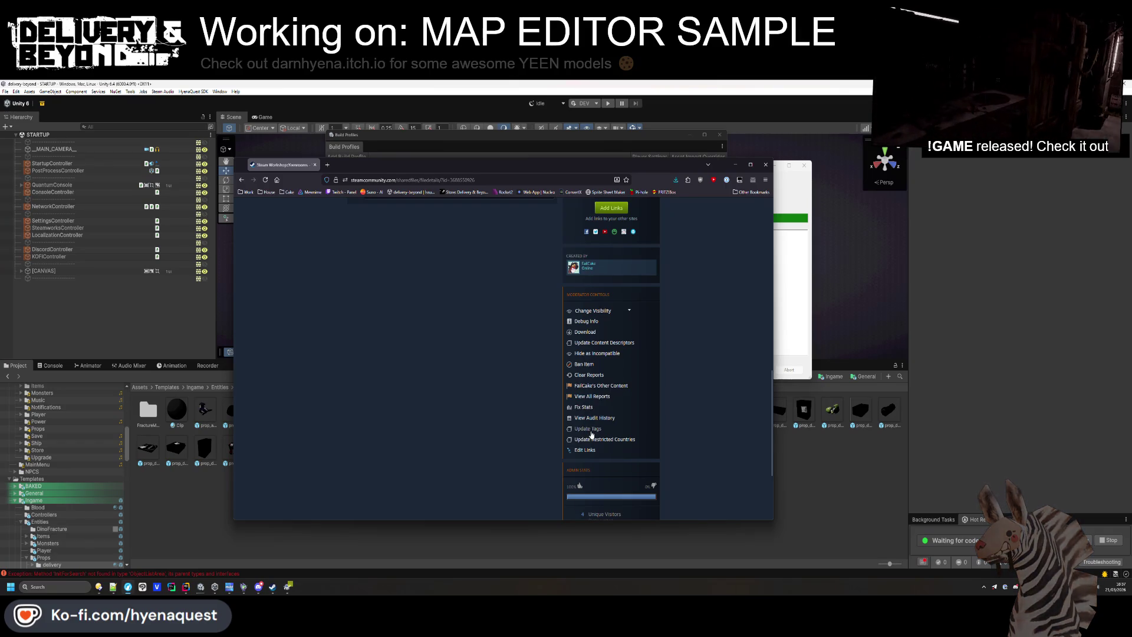
left_click(593, 432)
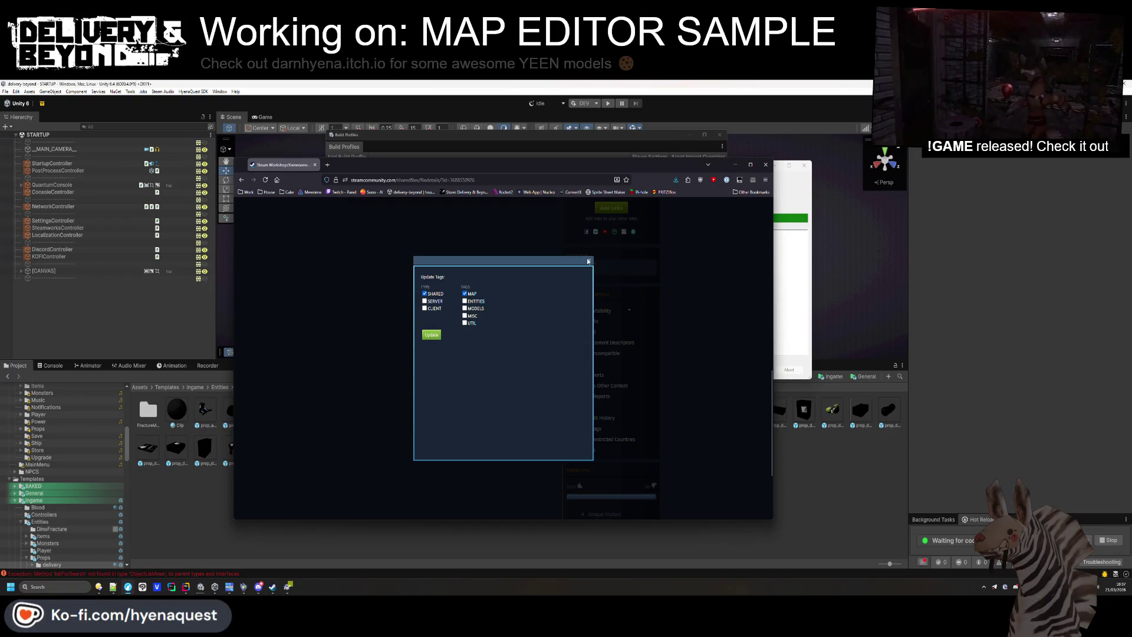
left_click(590, 261)
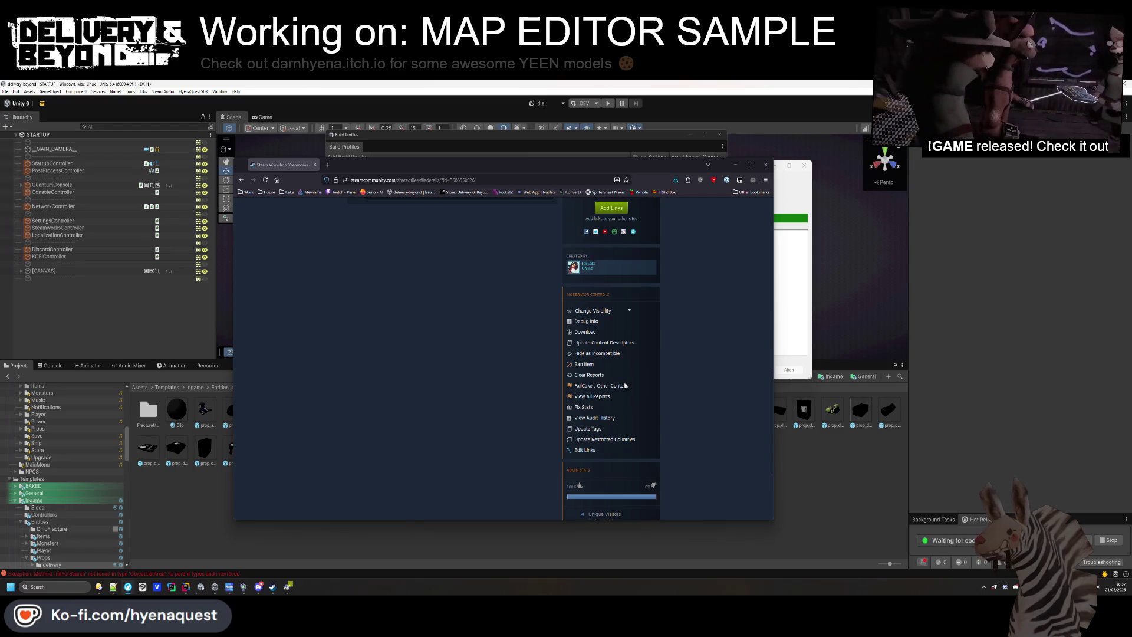
Review the required DLC and required items pages, listing favorites, then return to the item.
scroll(614, 396, "down", 1)
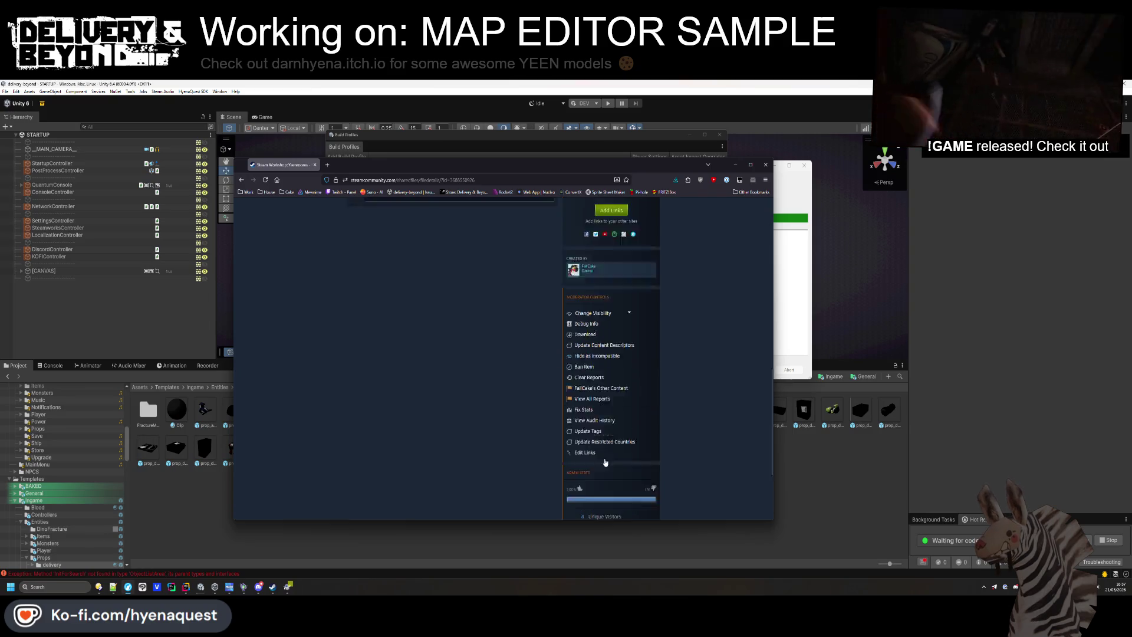
scroll(603, 467, "up", 4)
scroll(591, 425, "up", 5)
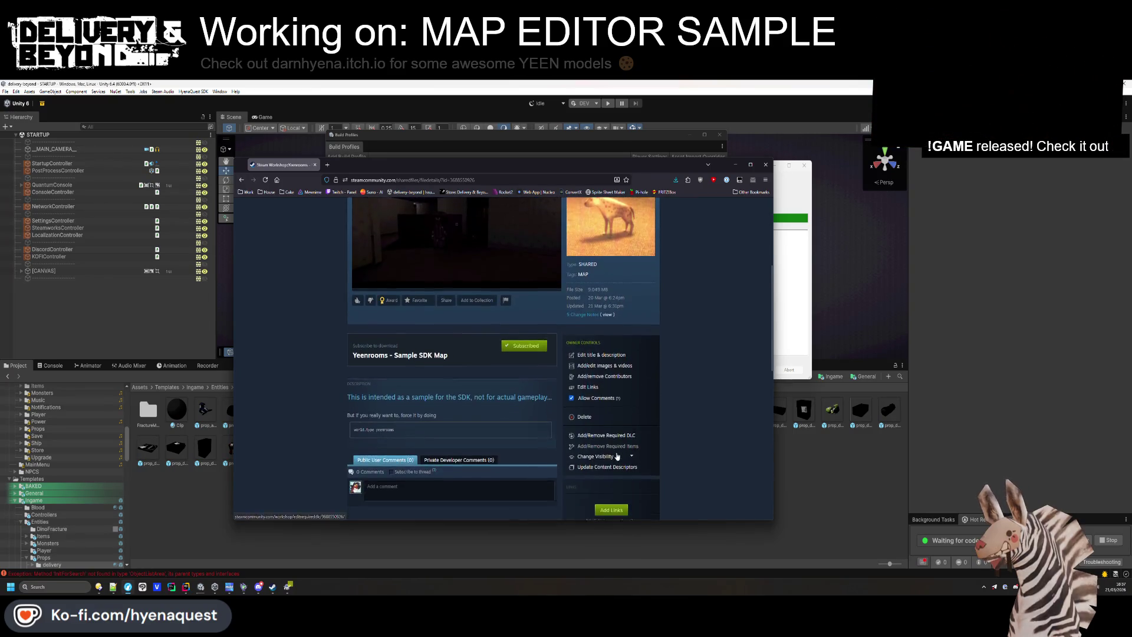
left_click(631, 425)
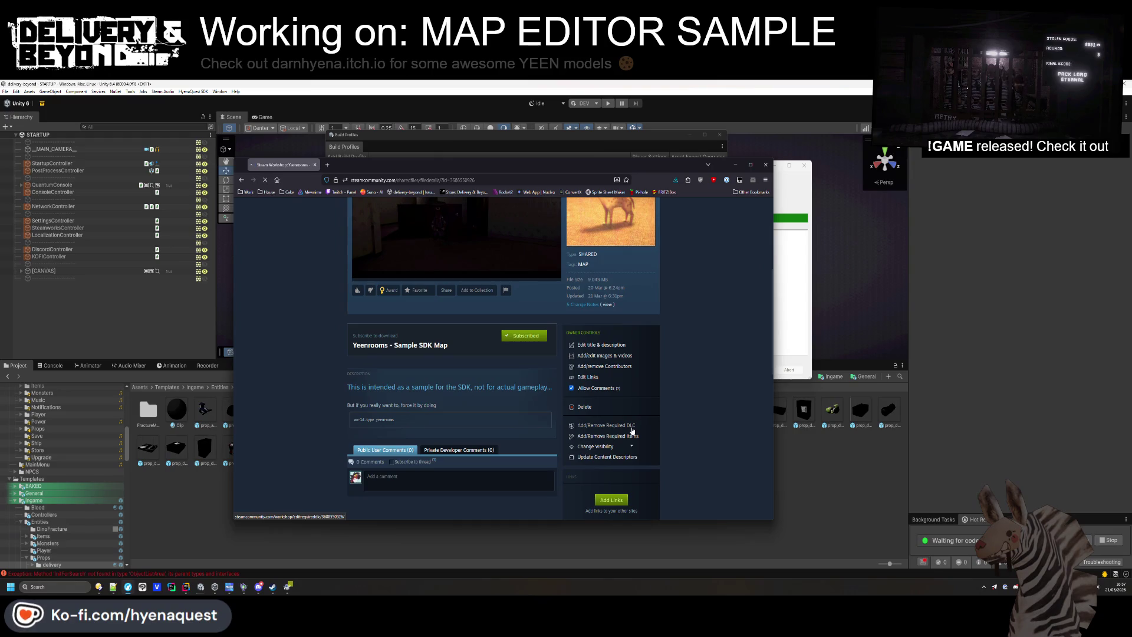
left_click(648, 375)
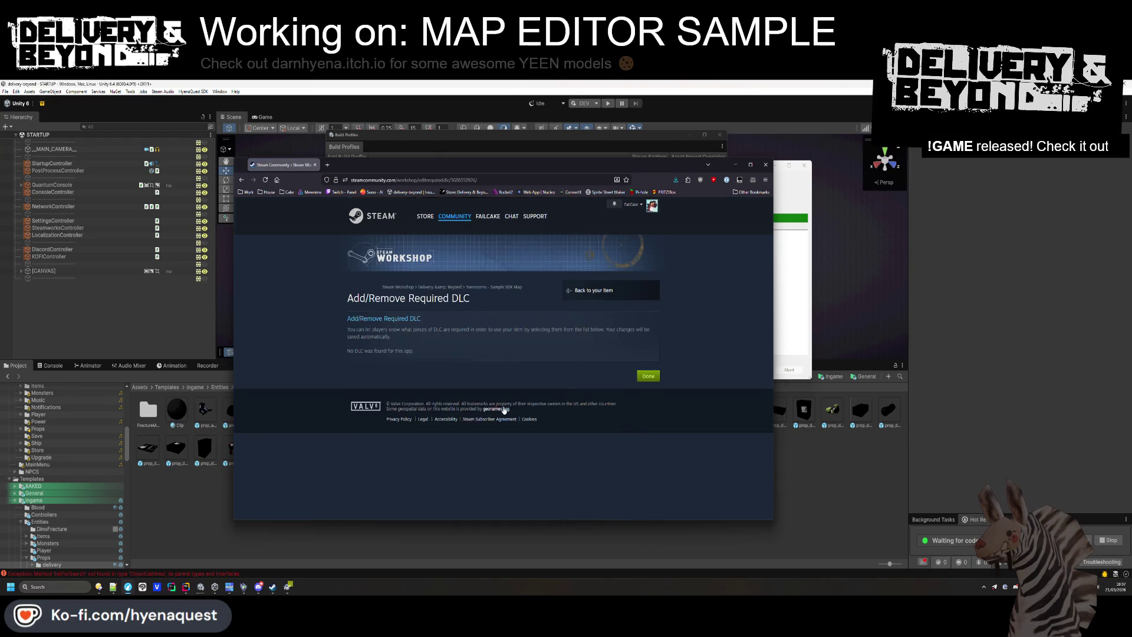
left_click(631, 437)
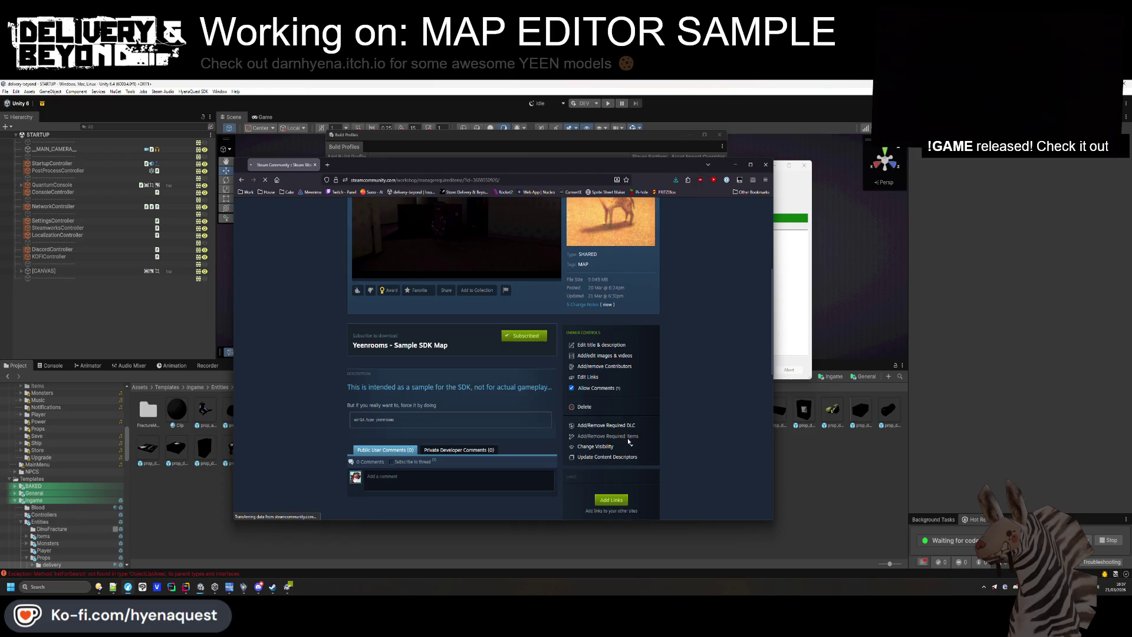
left_click(470, 300)
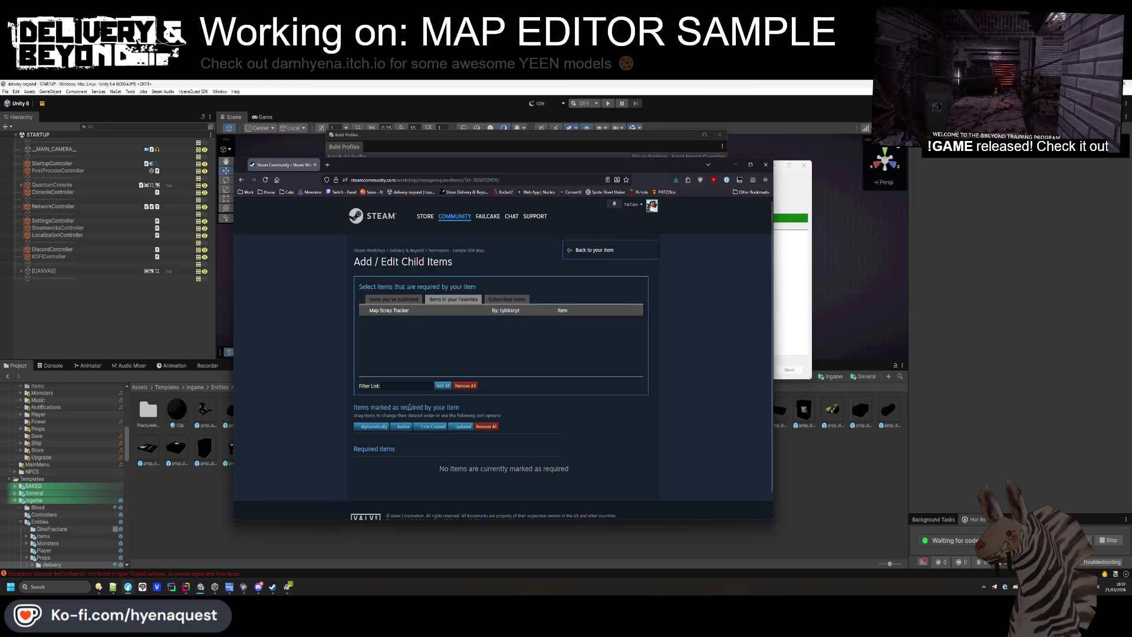
scroll(411, 403, "down", 1)
key("alt+Left")
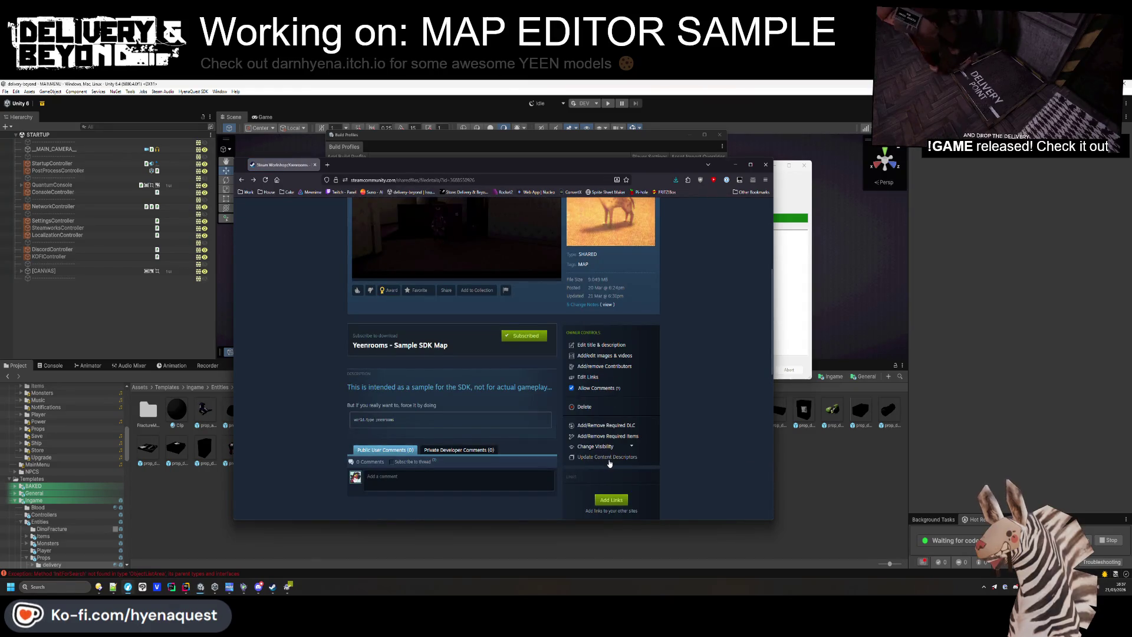
Reopen the content descriptor settings, cancel without changes, and switch to Rider.
left_click(606, 457)
left_click(571, 426)
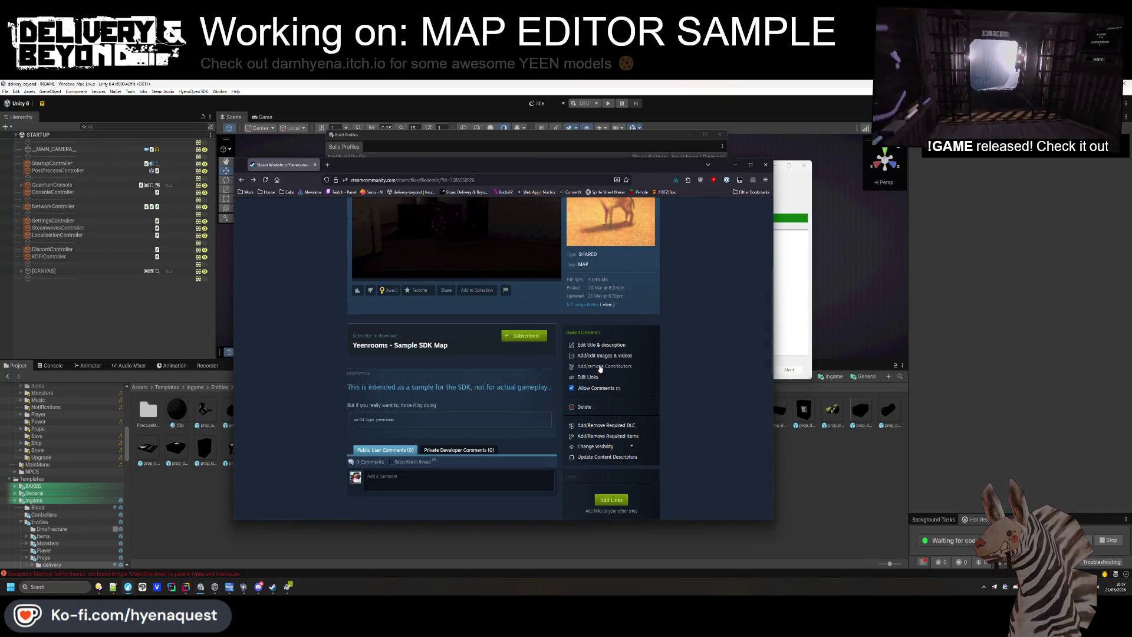
scroll(600, 369, "up", 3)
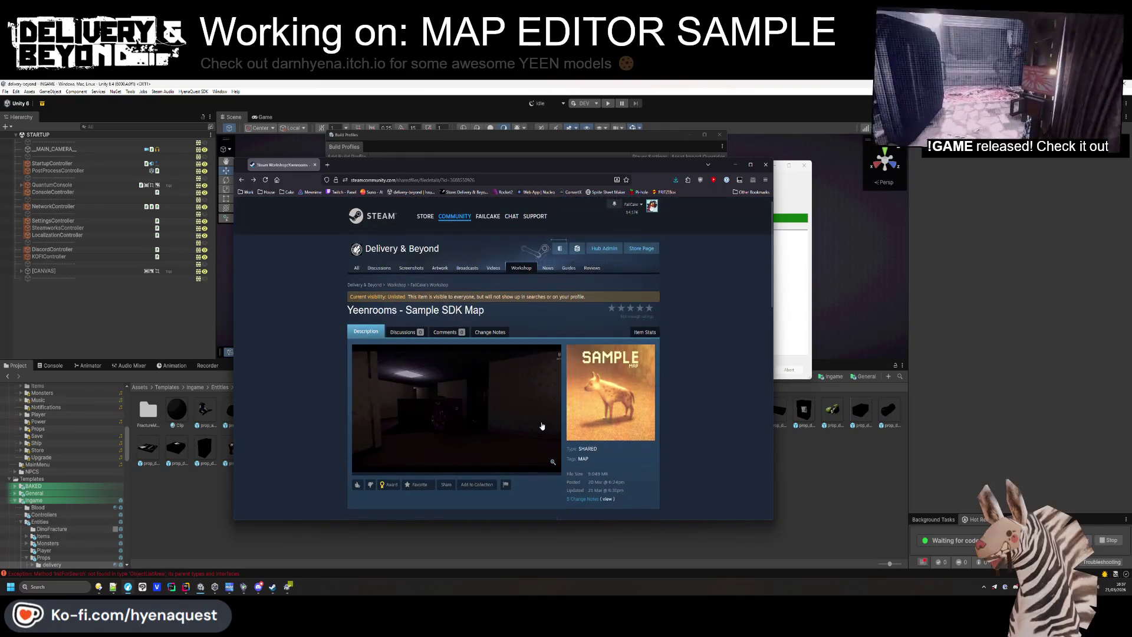
scroll(478, 338, "down", 10)
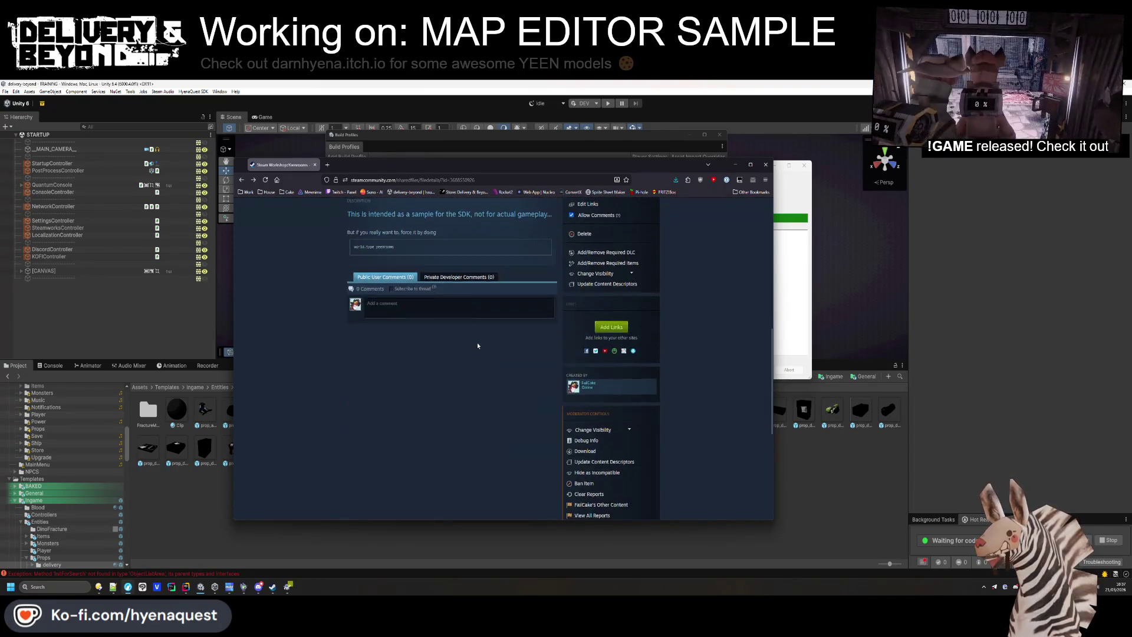
scroll(494, 377, "up", 5)
scroll(493, 377, "up", 4)
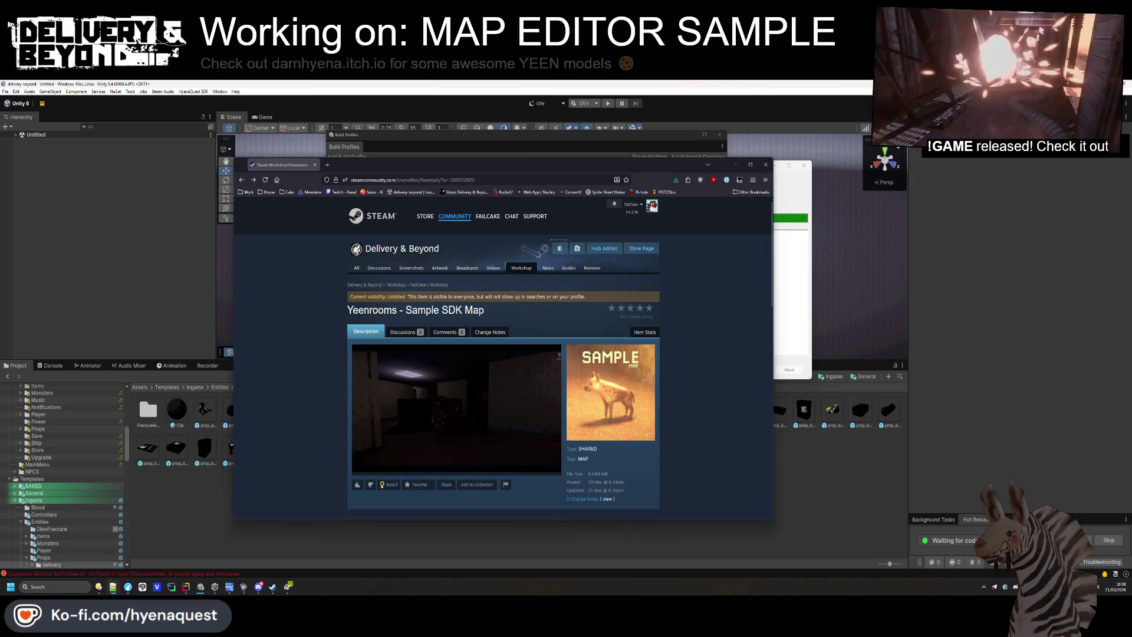
left_click(185, 587)
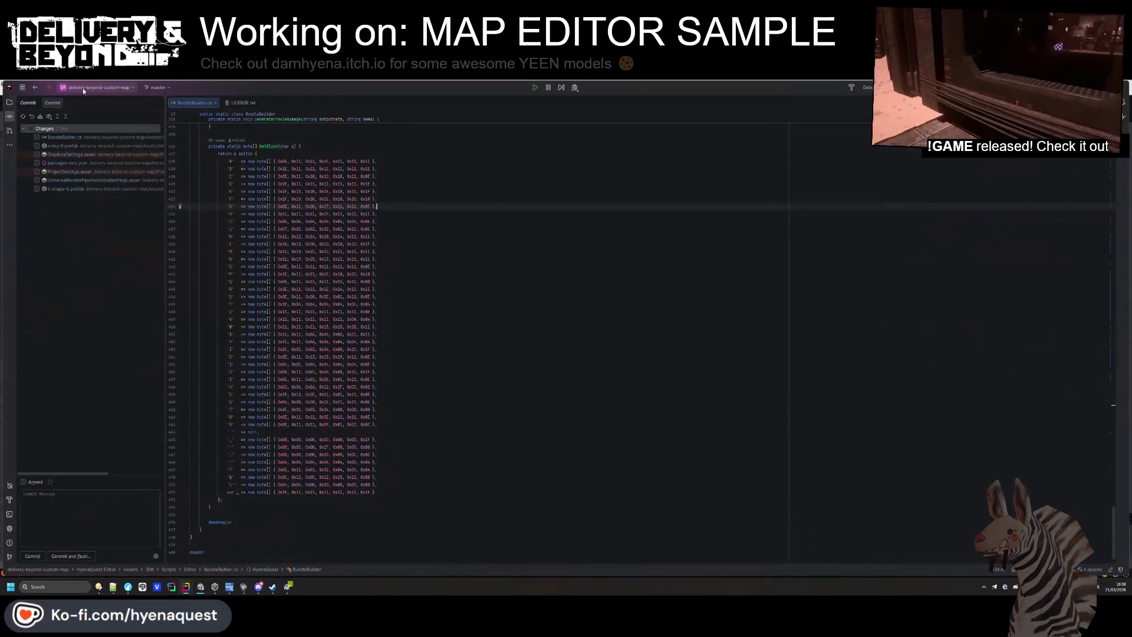
Switch to the delivery-beyond-tools solution and locate ModJson's last property declarations in Program.cs.
left_click(83, 87)
left_click(128, 198)
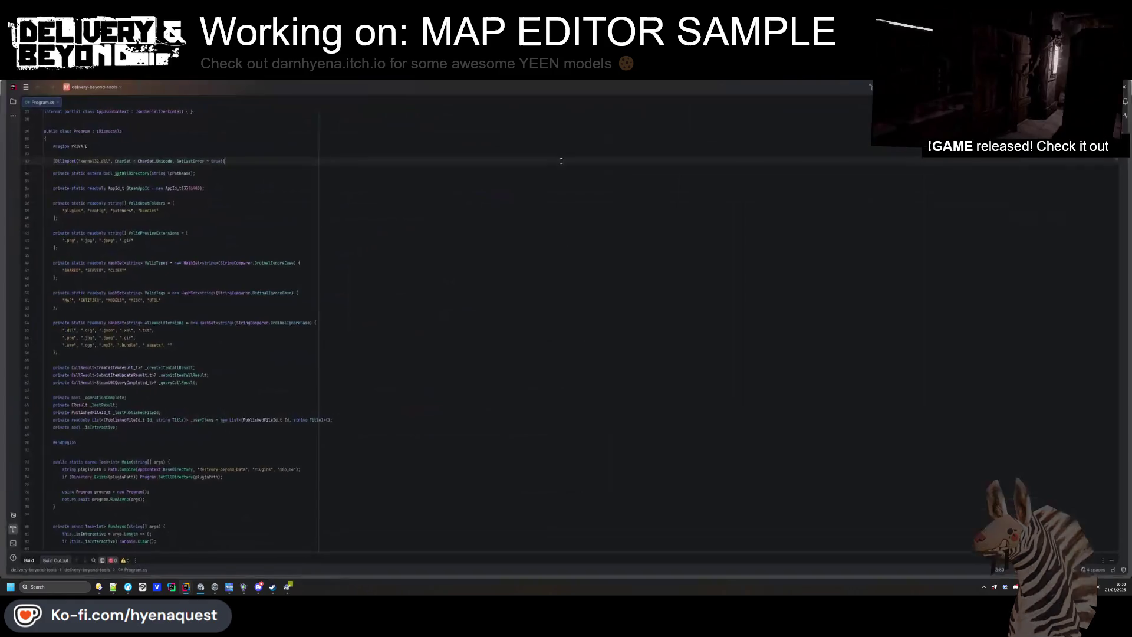
left_click(590, 278)
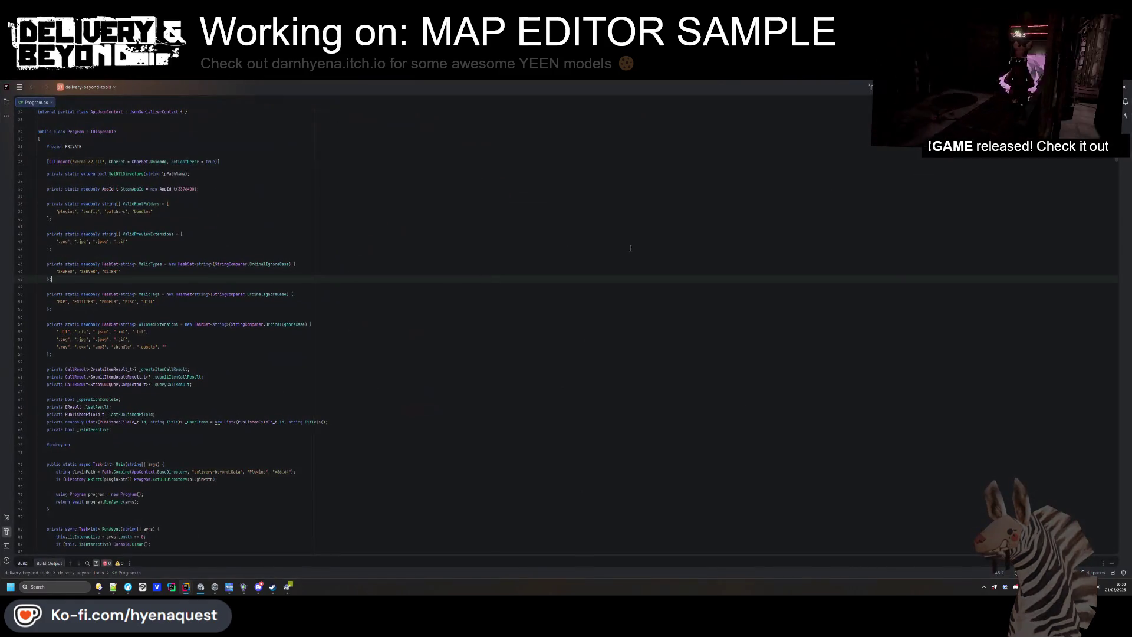
key("ctrl+a")
left_click(148, 331)
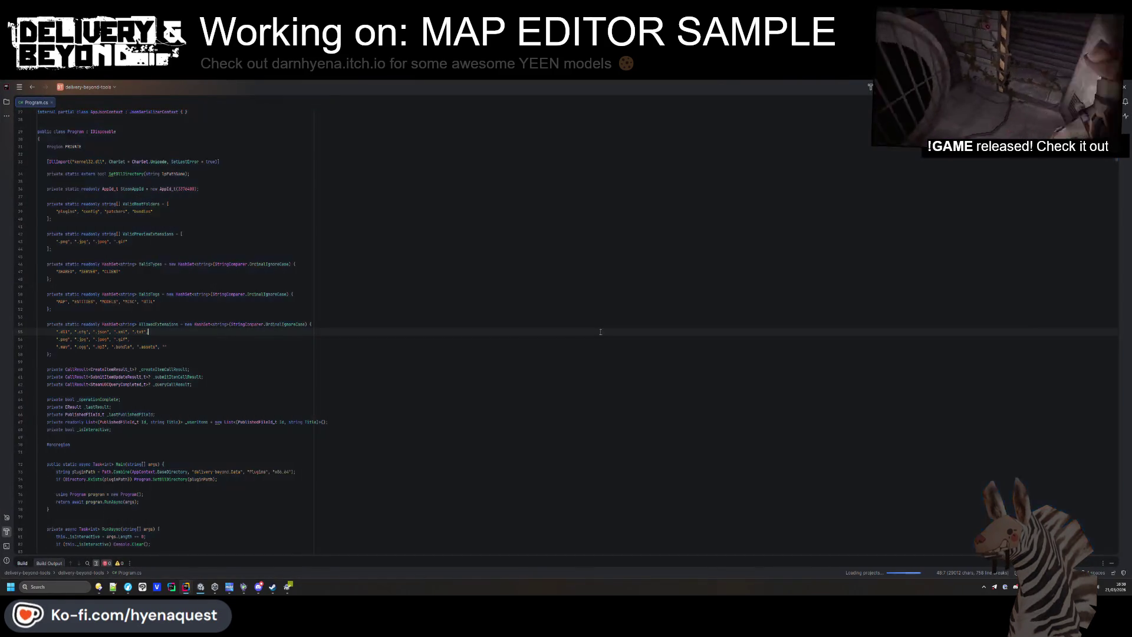
key("alt+0")
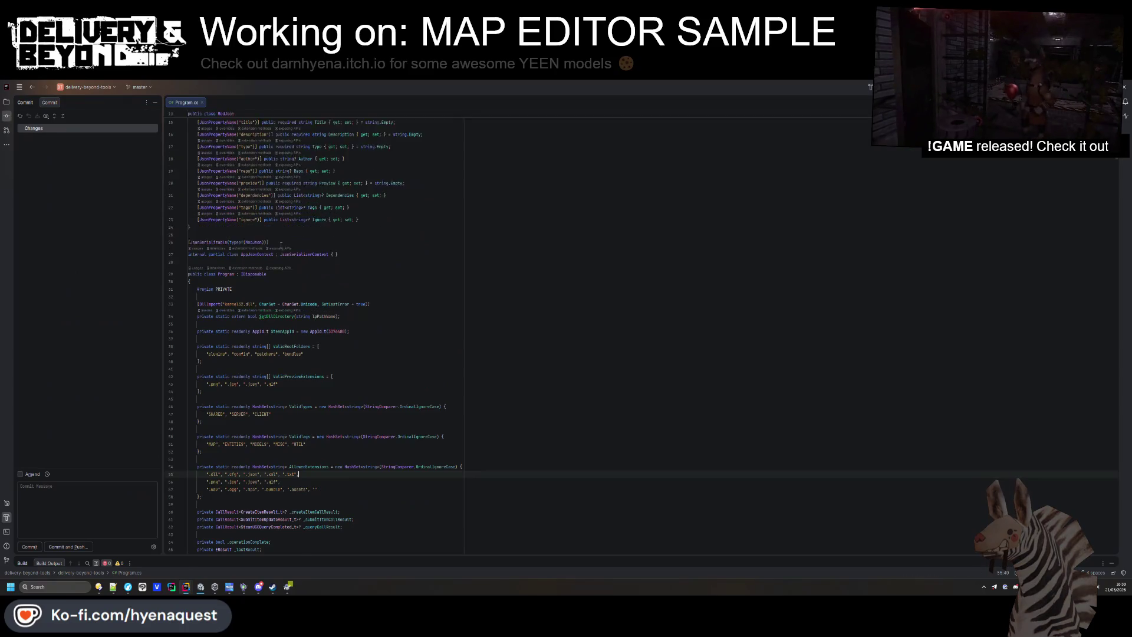
mouse_move(197, 283)
left_mouse_down()
mouse_move(385, 302)
mouse_move(375, 315)
left_mouse_up()
scroll(385, 295, "up", 2)
Duplicate the Ignore property as a bool? Unstable property with JSON name "unstable".
key("ctrl+d")
left_click(255, 333)
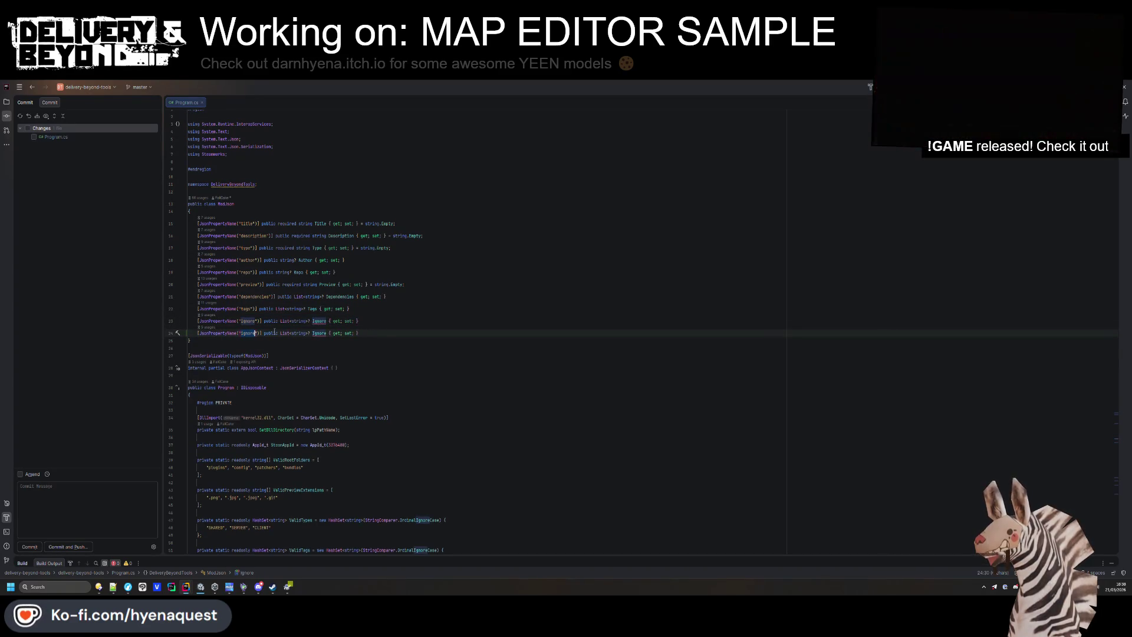
key("BackSpace")
key("BackSpace")
key("BackSpace")
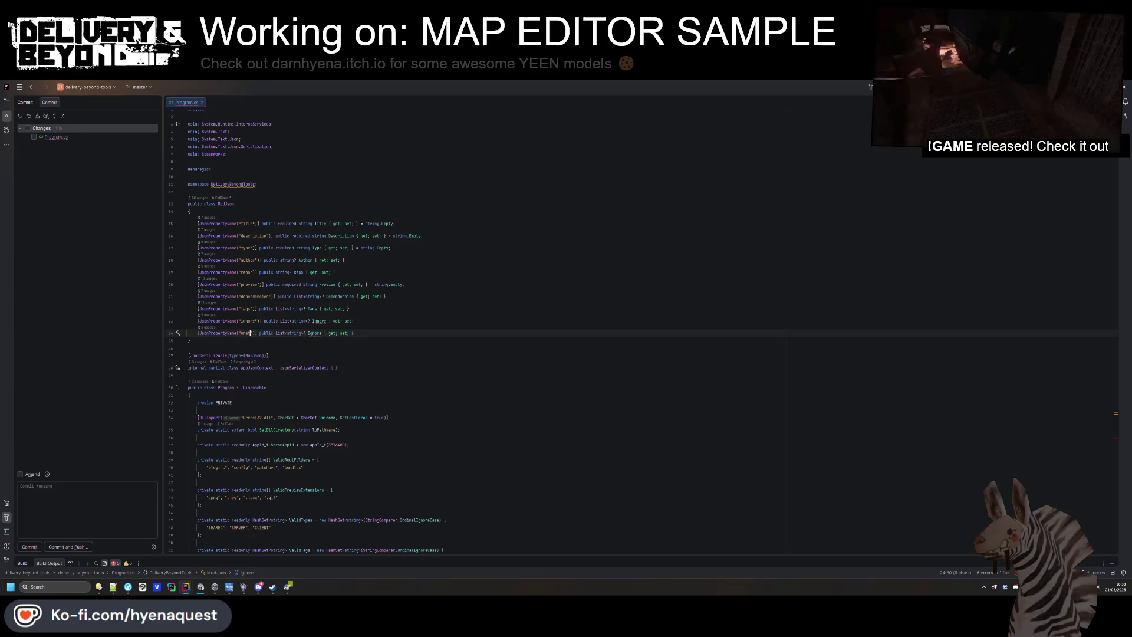
type("unstable")
left_click(329, 333)
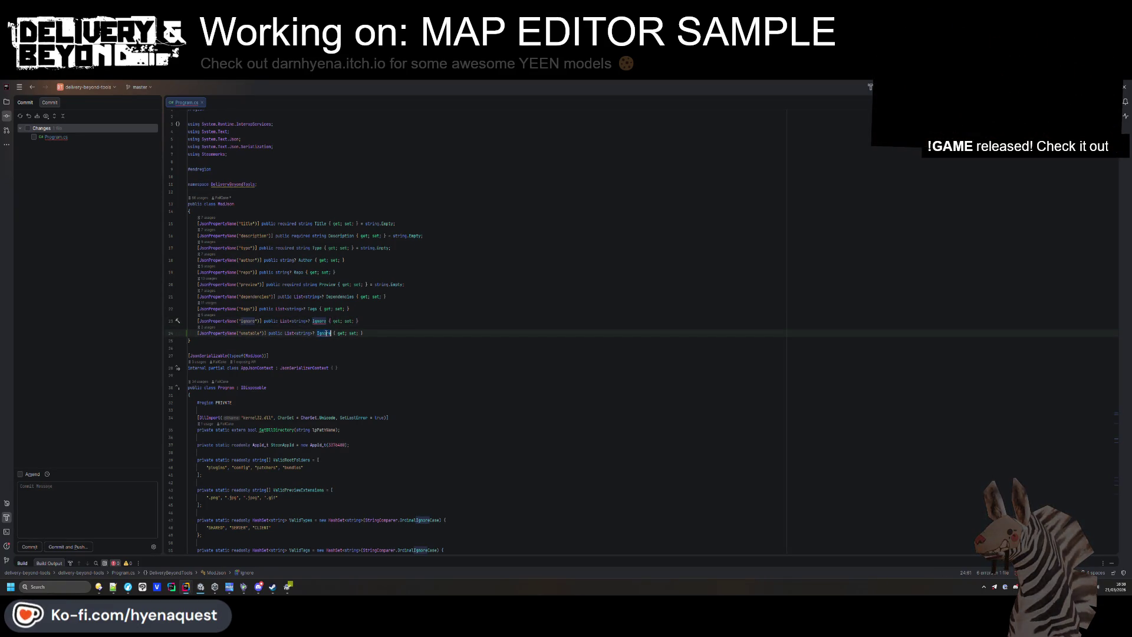
type("Unstable")
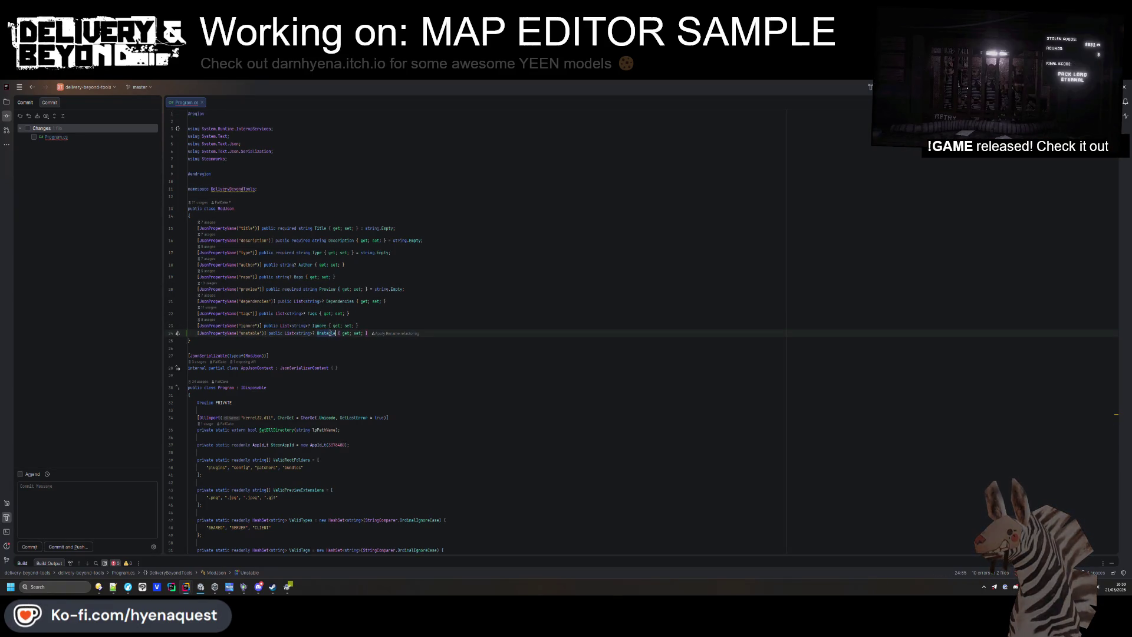
left_click(292, 333)
type("bool")
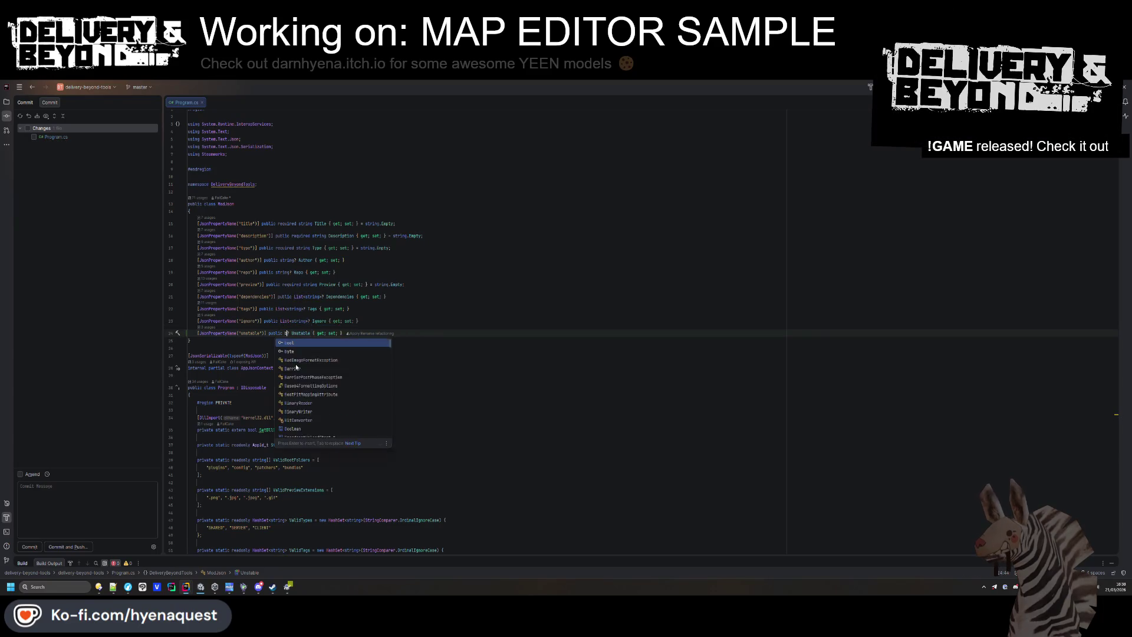
key("Return")
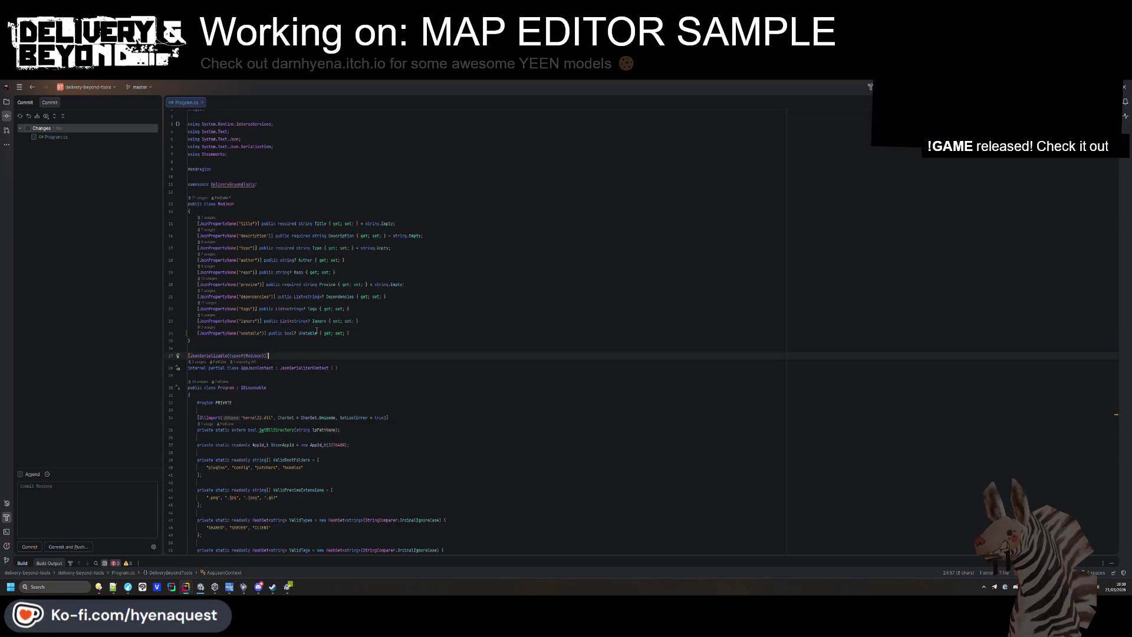
Search Program.cs for the uses of Ignore.
key("ctrl+f")
key("Return")
key("Return")
key("Return")
key("Return")
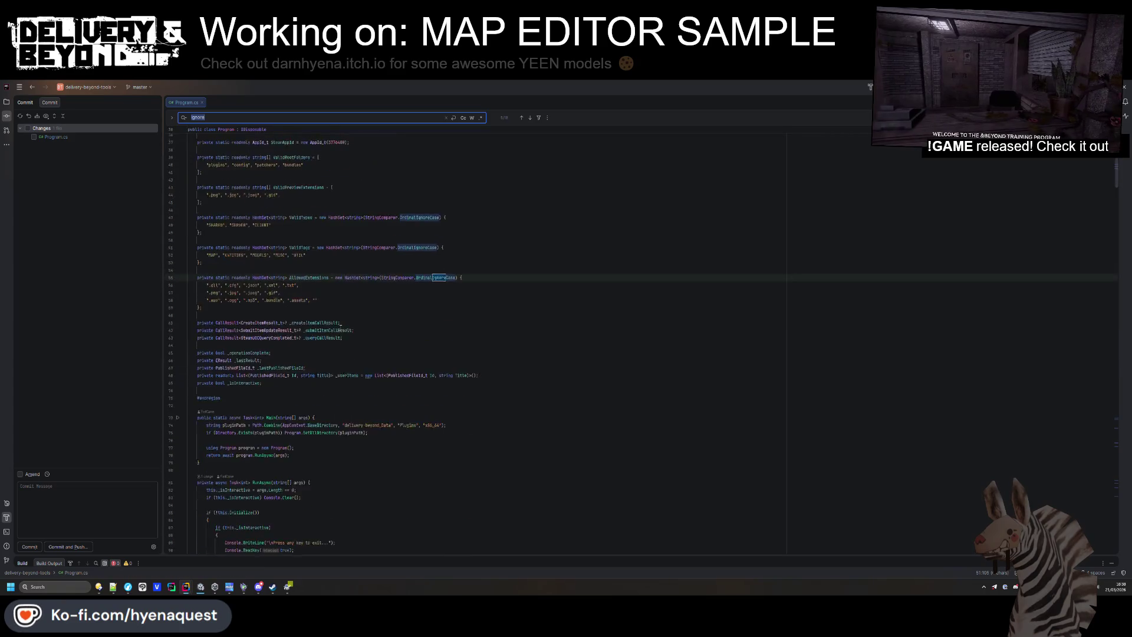
key("Return")
key("Return")
key("Return")
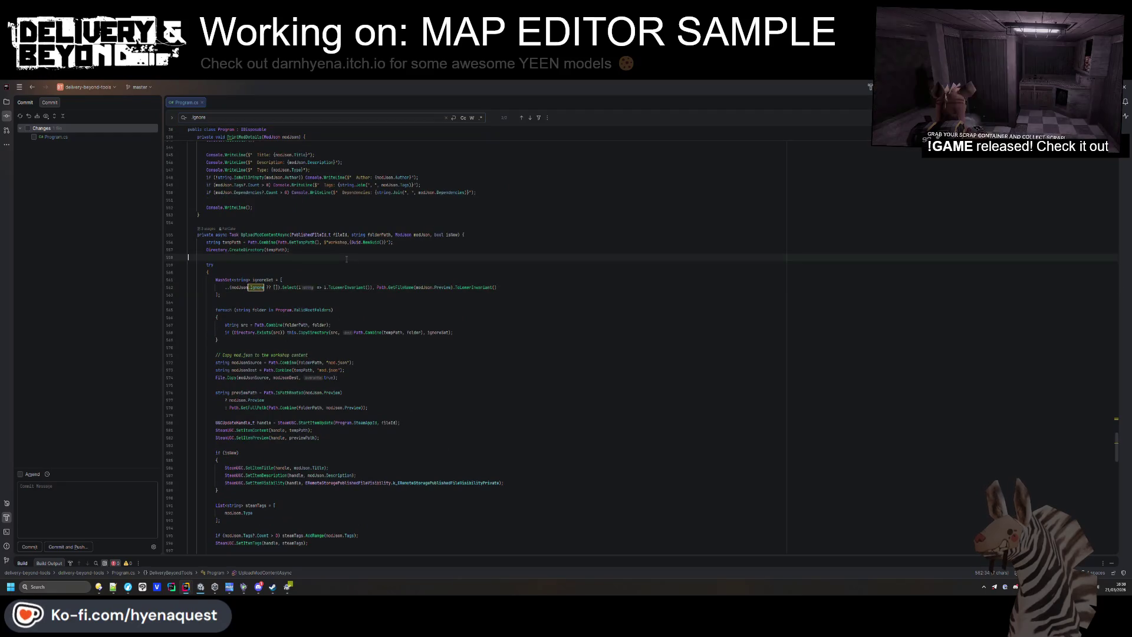
Start a SteamUGC. call on a new line after the preview setup and browse completions.
left_click(314, 257)
scroll(314, 277, "down", 4)
scroll(314, 277, "down", 1)
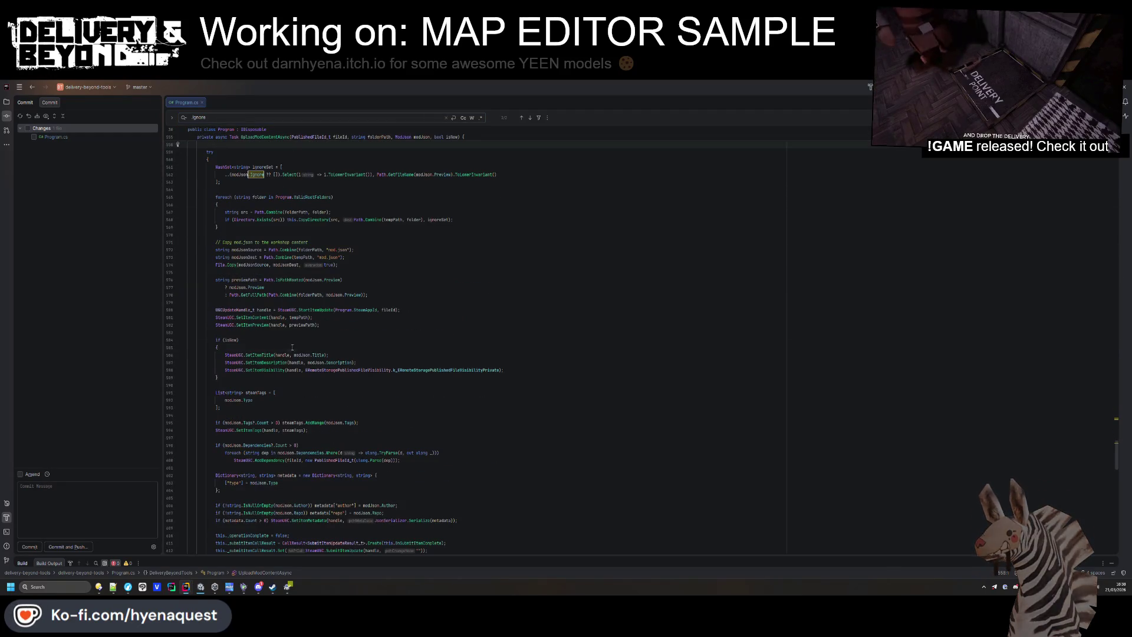
left_click(316, 332)
key("Return")
key("Return")
key("Up")
type("SteamU")
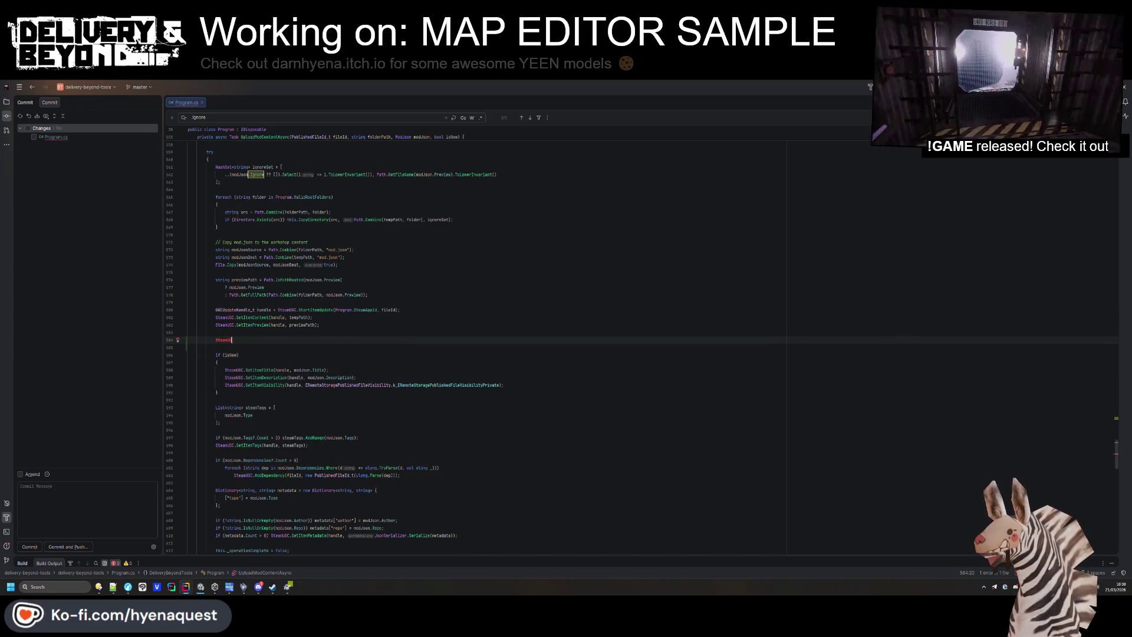
type("GC.")
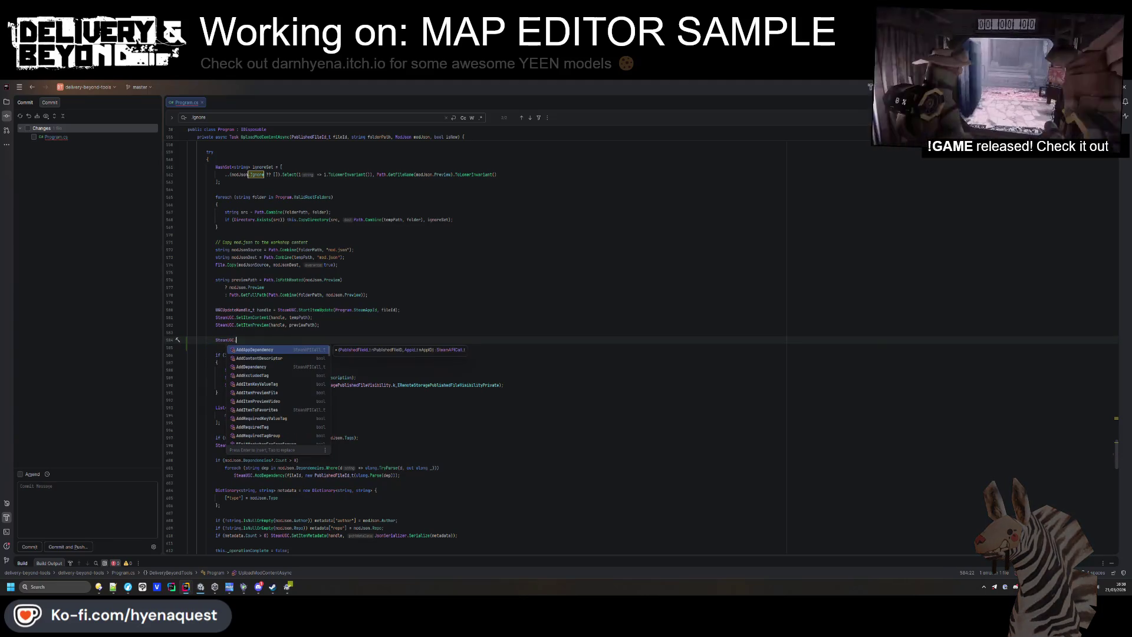
scroll(280, 377, "down", 1)
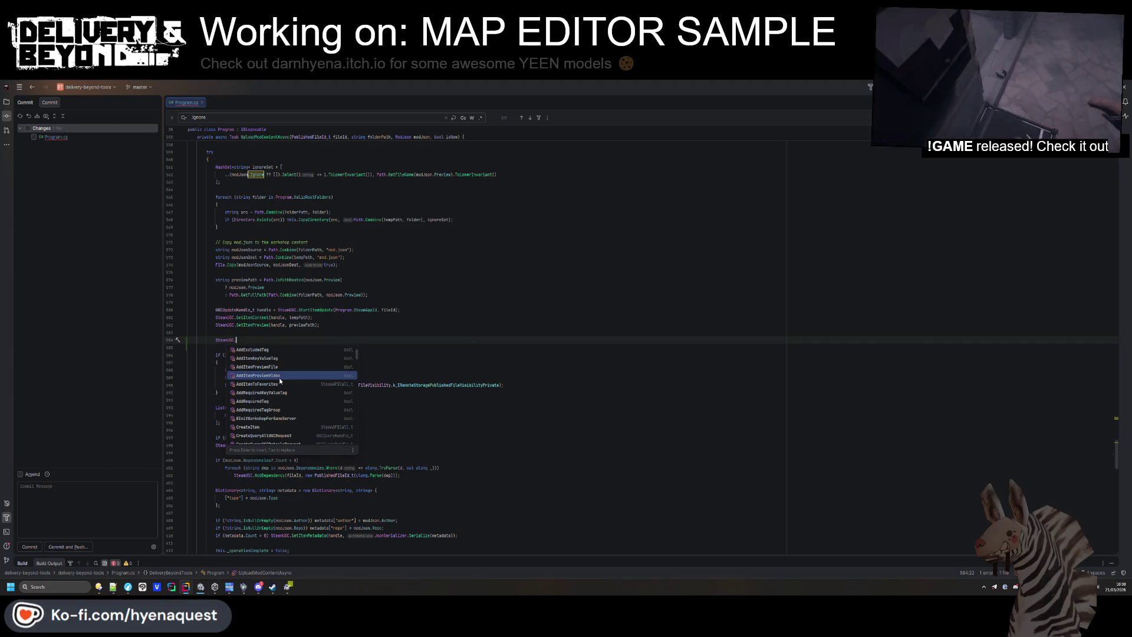
scroll(277, 412, "down", 2)
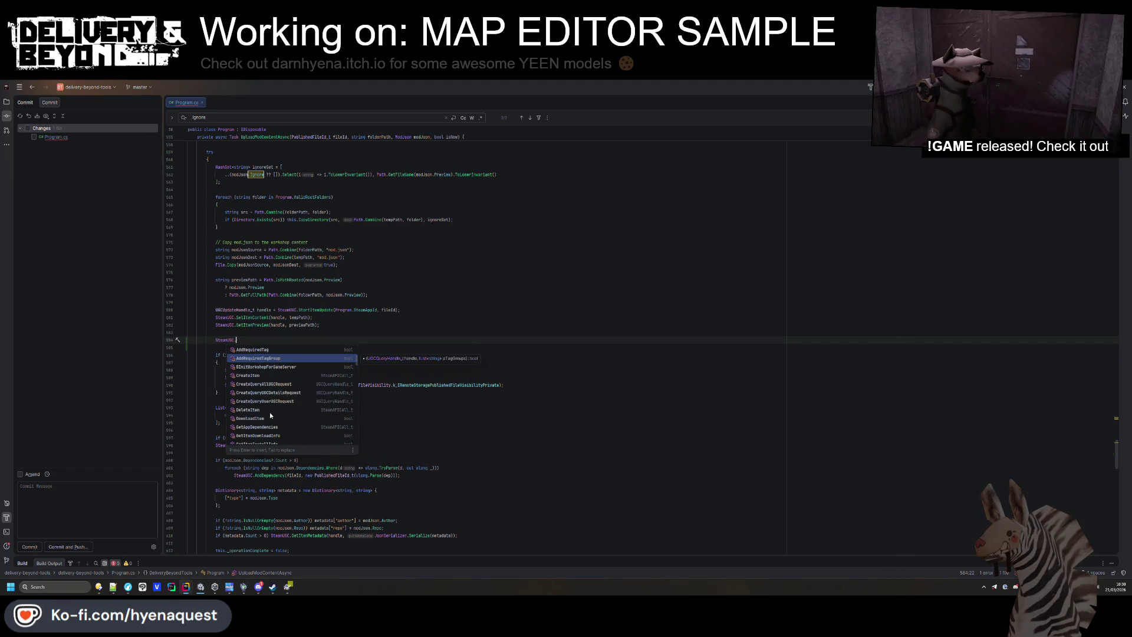
scroll(268, 401, "down", 3)
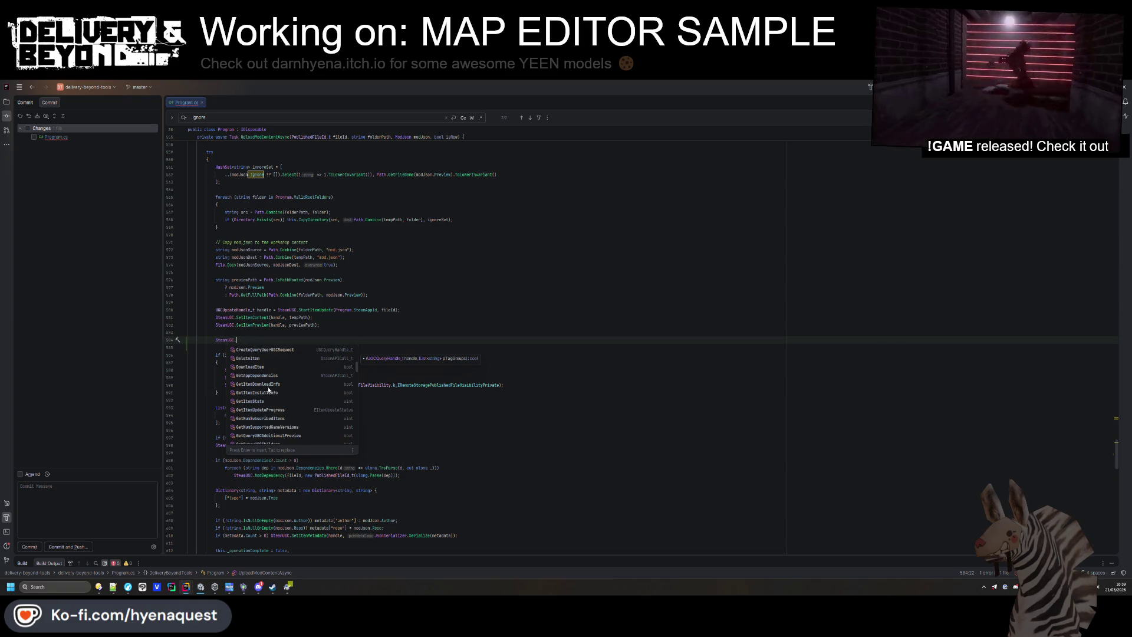
scroll(267, 402, "down", 4)
scroll(286, 396, "down", 1)
scroll(291, 398, "down", 2)
scroll(290, 398, "down", 1)
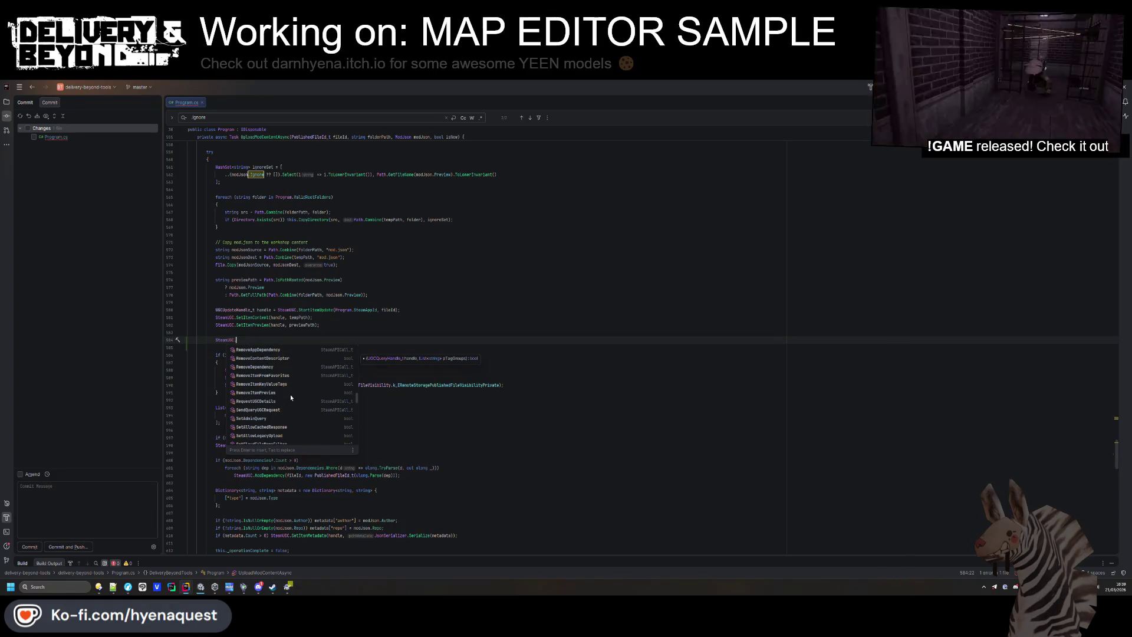
Prefix the SteamUGC call with if(modJson.Unstable ?? false).
key("Escape")
key("Home")
type("if(")
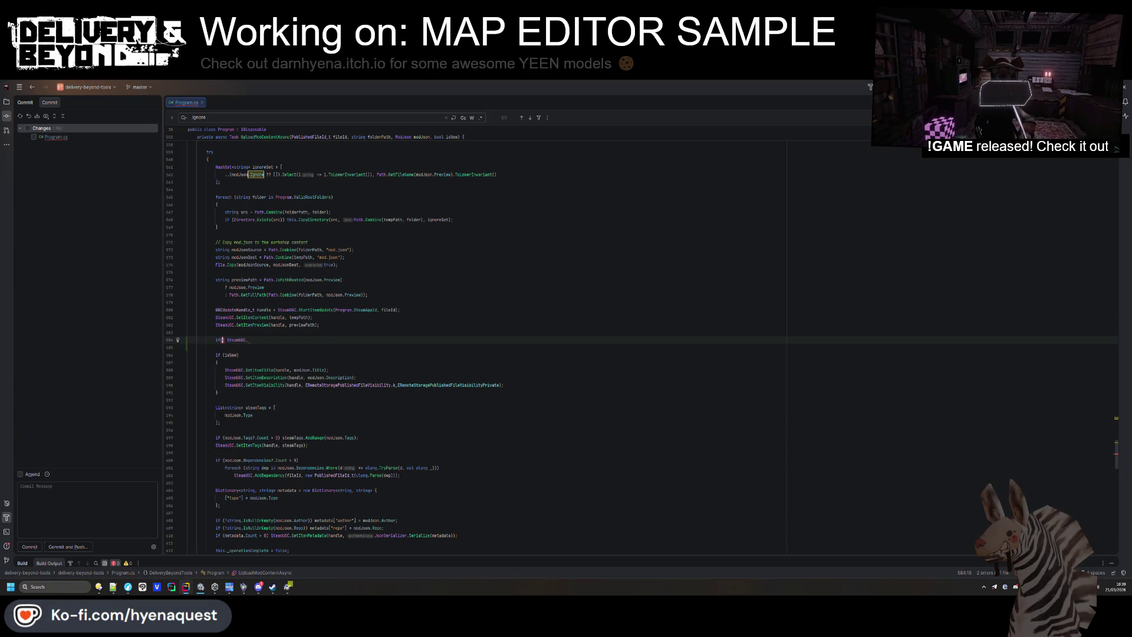
type("modJson.Unstable")
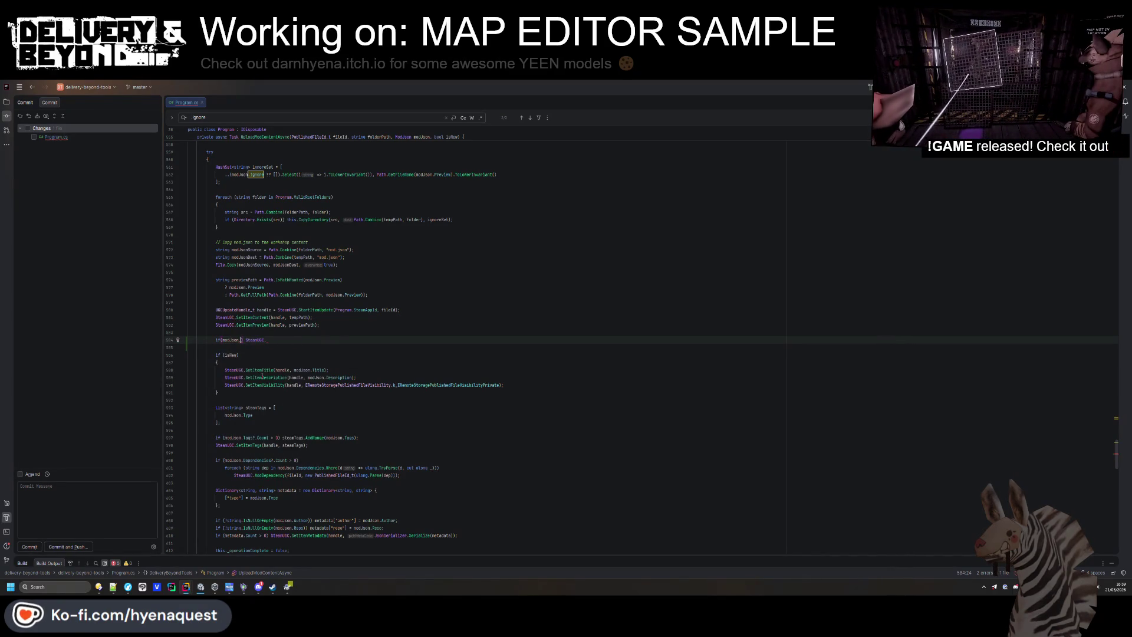
type(" ?? false")
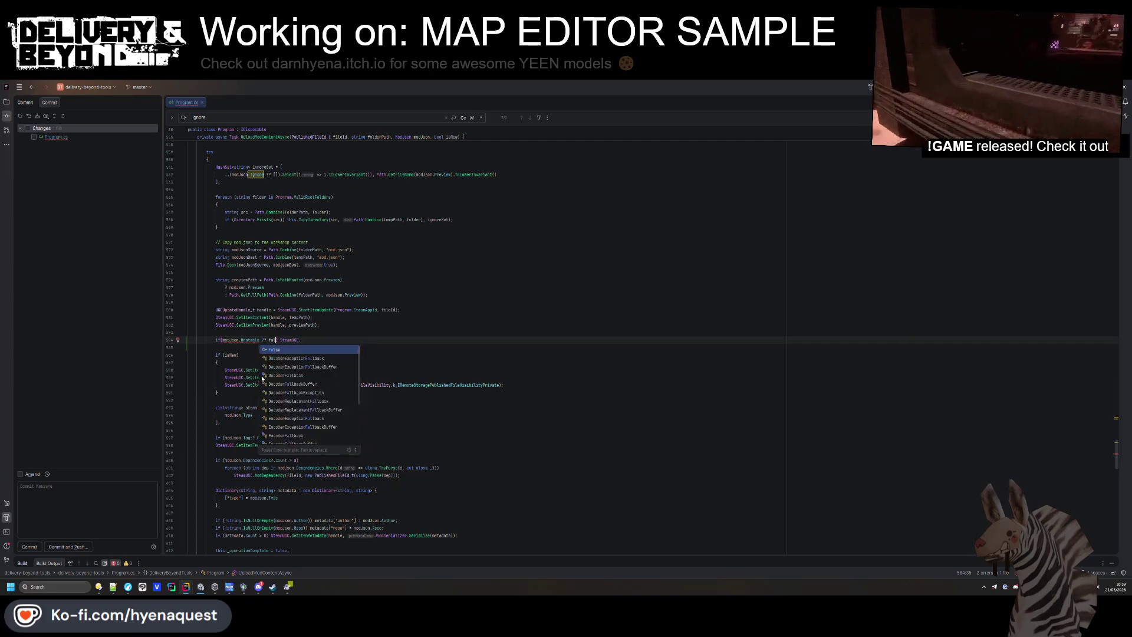
left_click(358, 343)
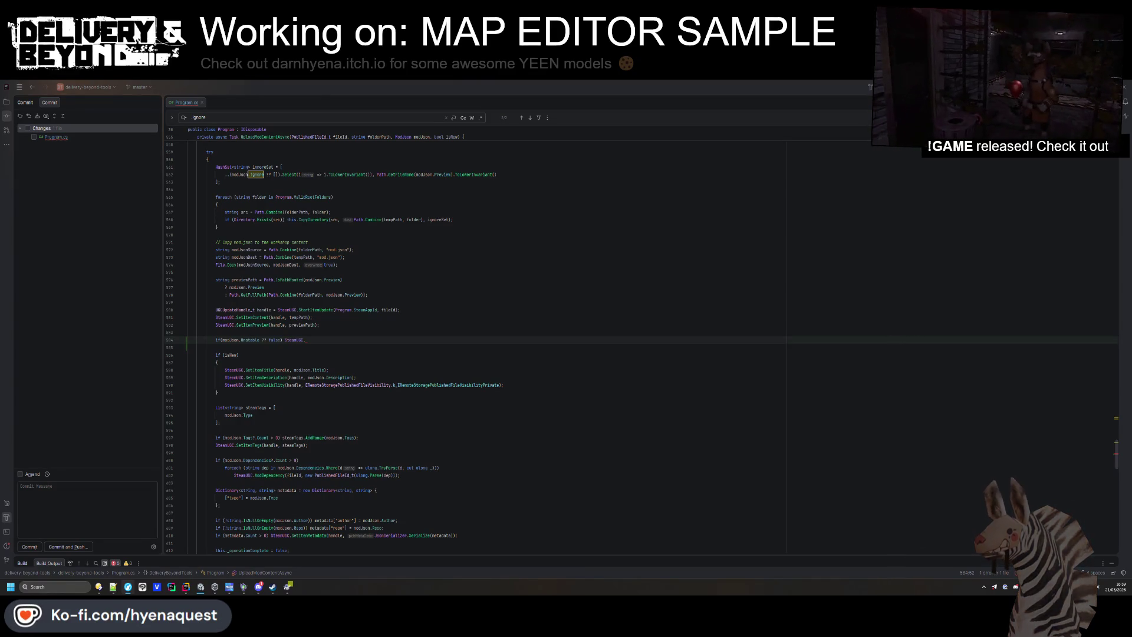
key("alt+Tab")
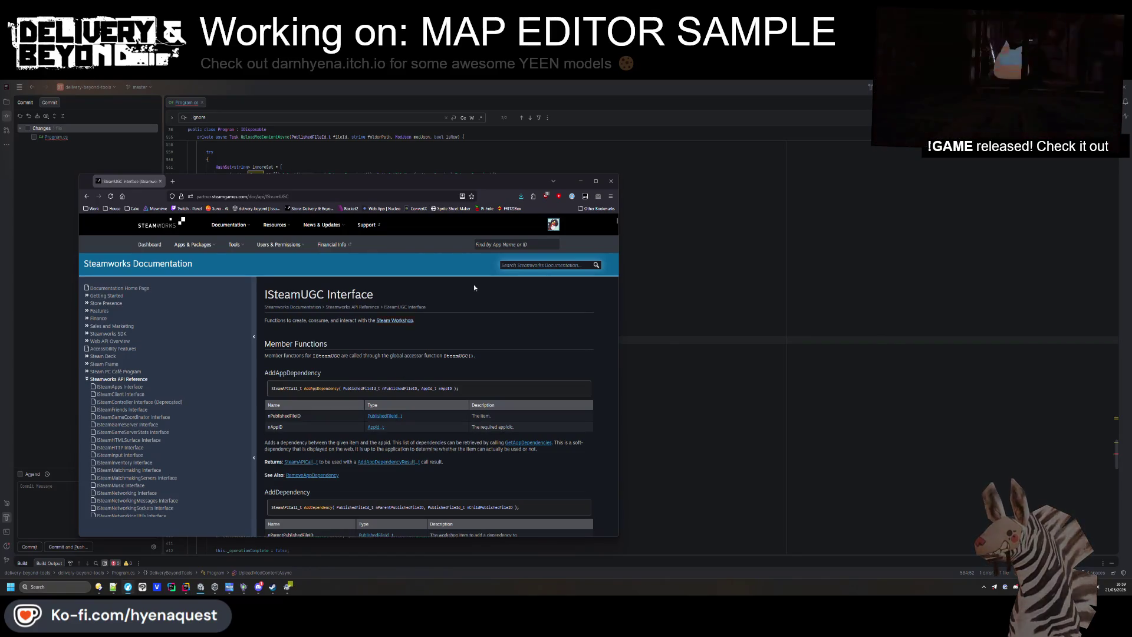
Search the Steamworks docs for "branch" and open Steam Workshop Item Versioning.
left_click(564, 265)
type("branch")
key("Return")
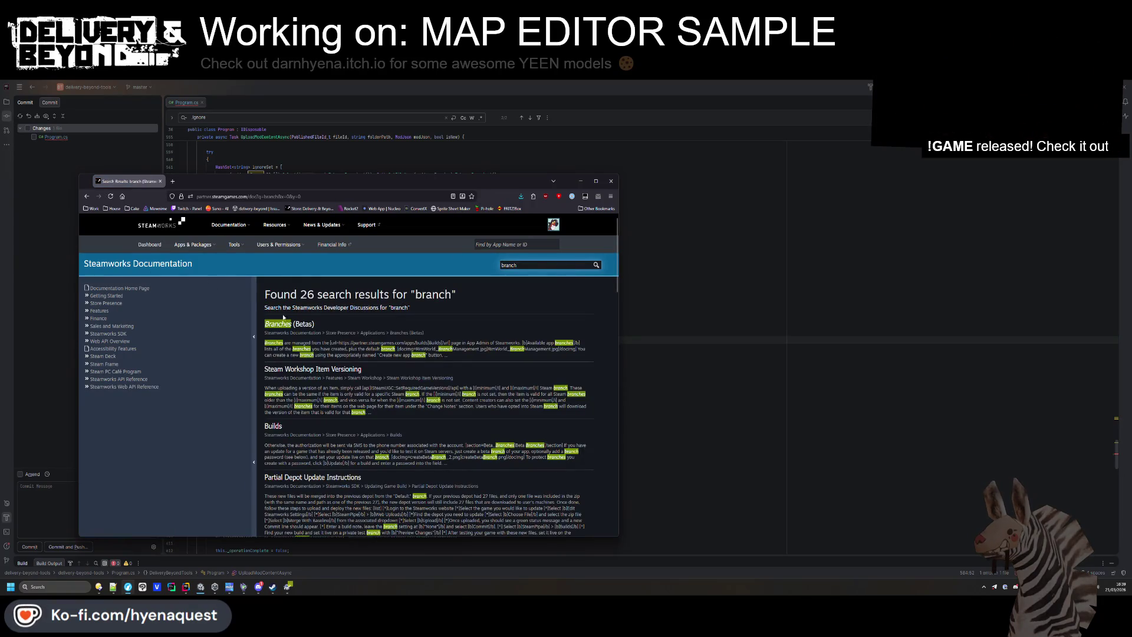
left_click(309, 369)
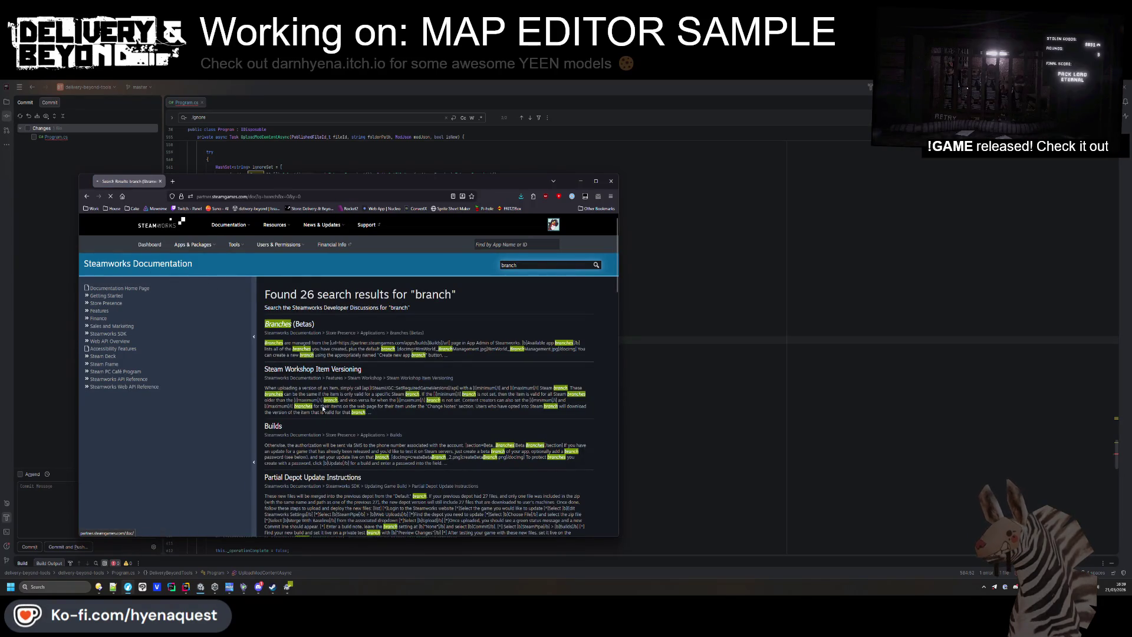
Read the versioning guide on Enable Game Branch Versions and SetRequiredGameVersions.
scroll(366, 326, "down", 5)
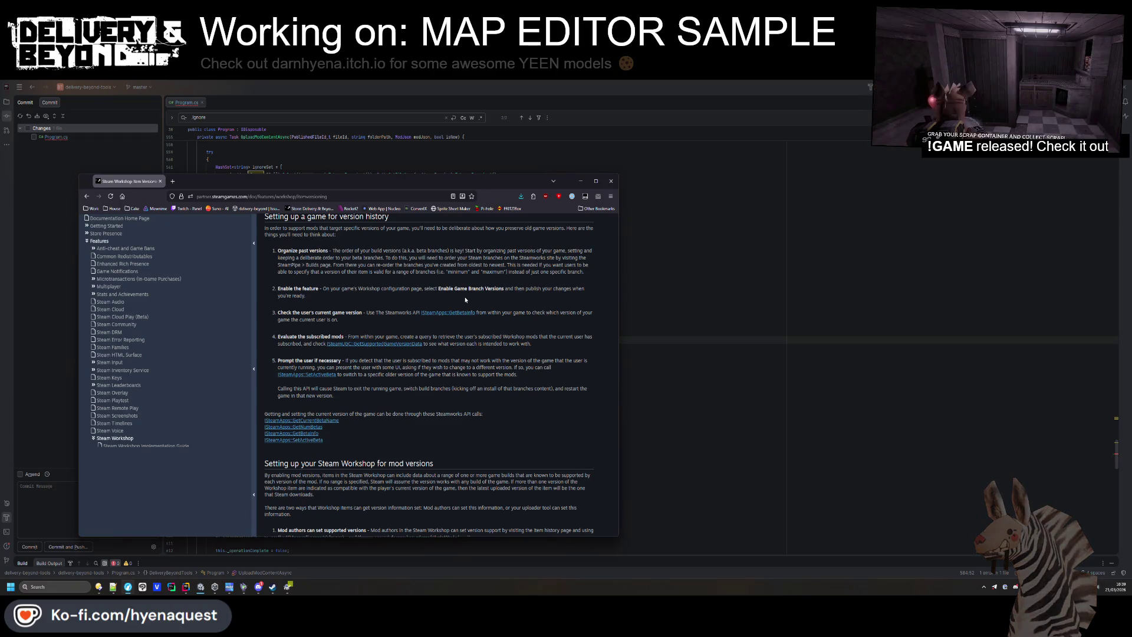
left_click_drag(376, 251, 395, 272)
left_click(389, 281)
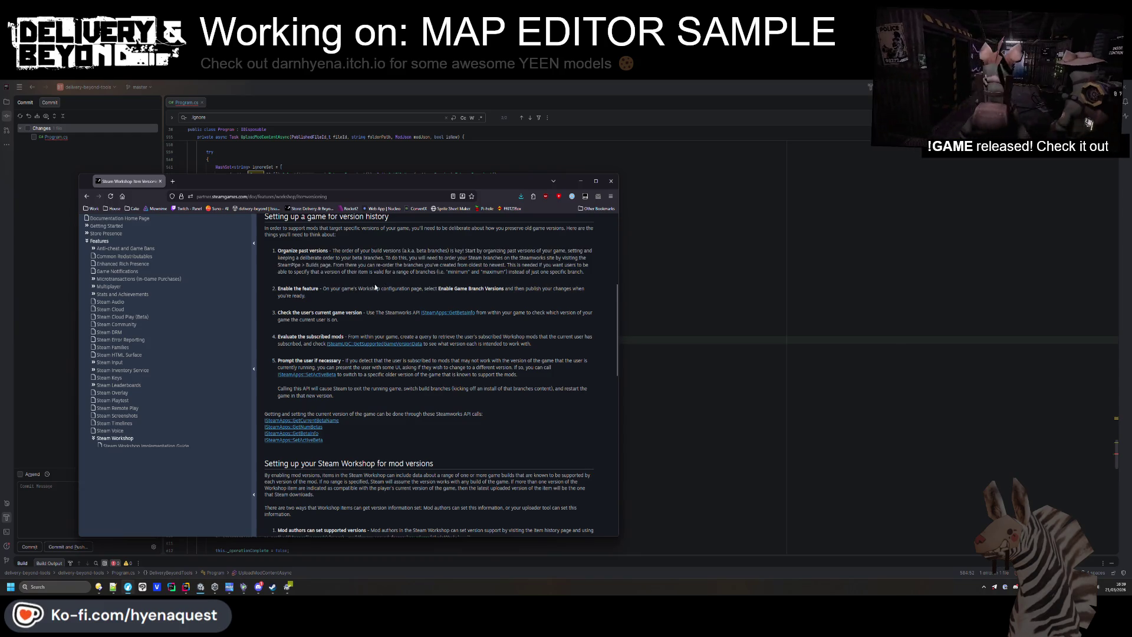
left_click_drag(503, 288, 505, 288)
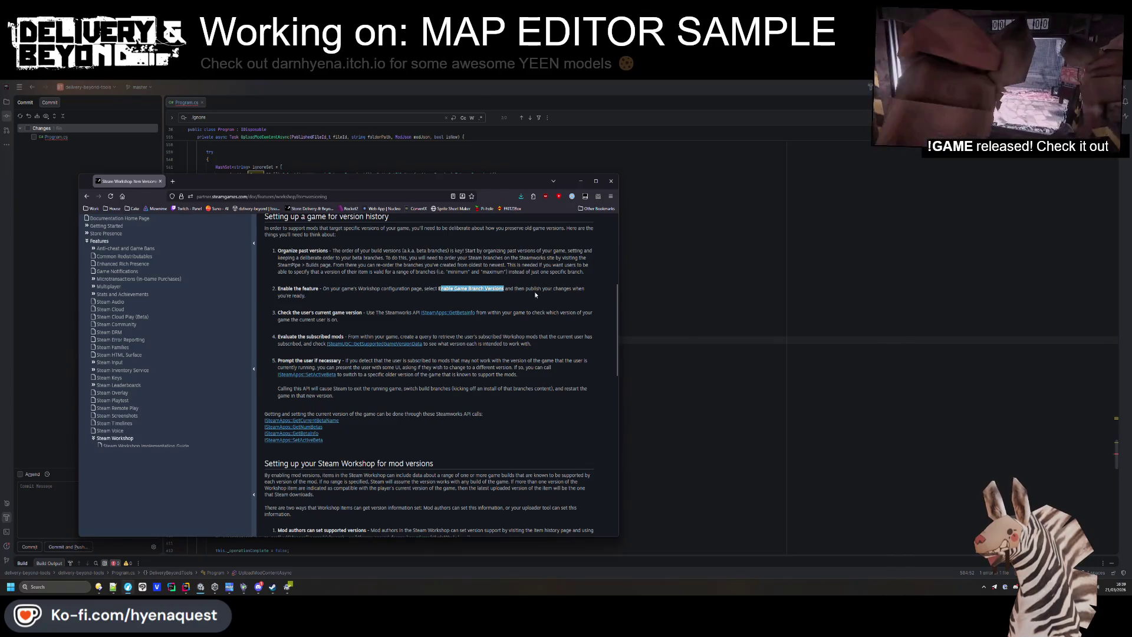
triple_click(323, 319)
left_click(323, 321)
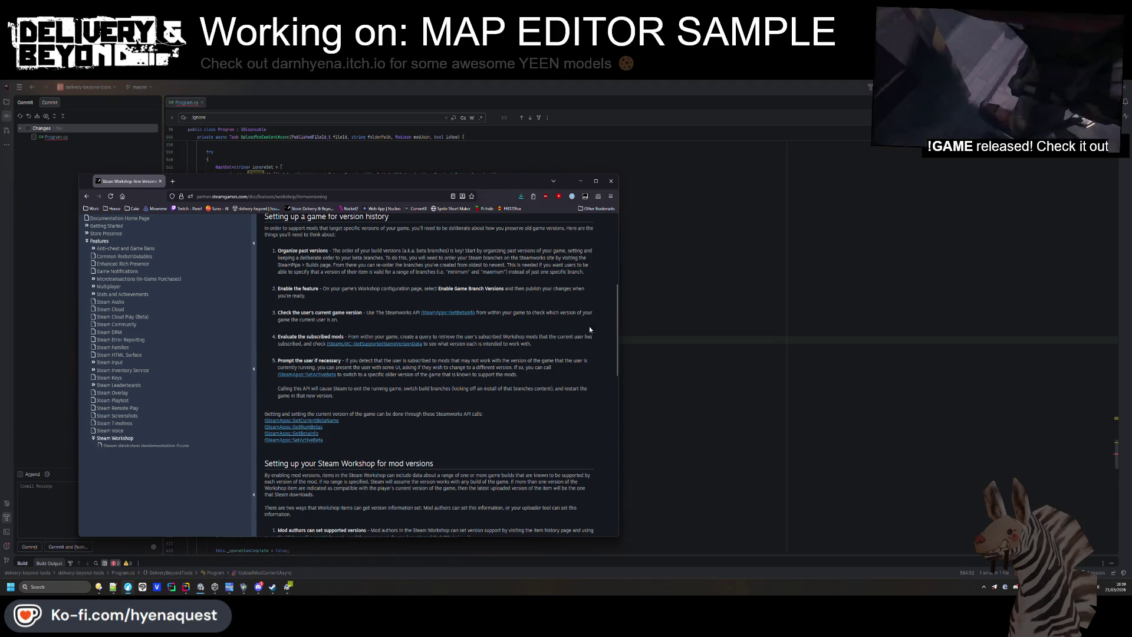
left_click_drag(283, 336, 285, 344)
left_click(290, 349)
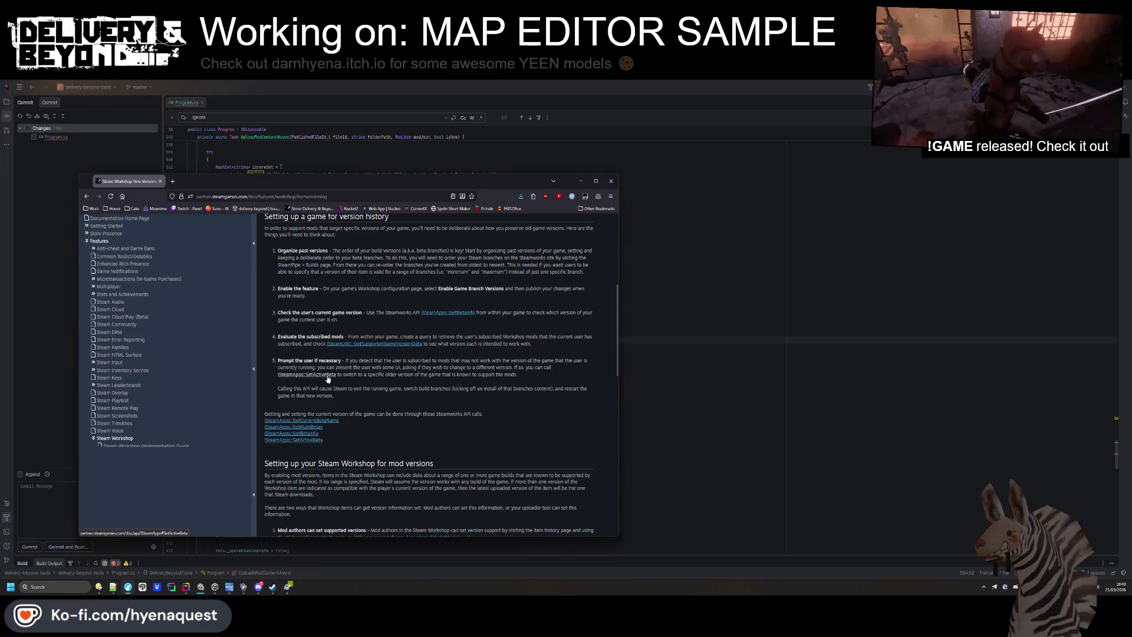
scroll(328, 367, "down", 3)
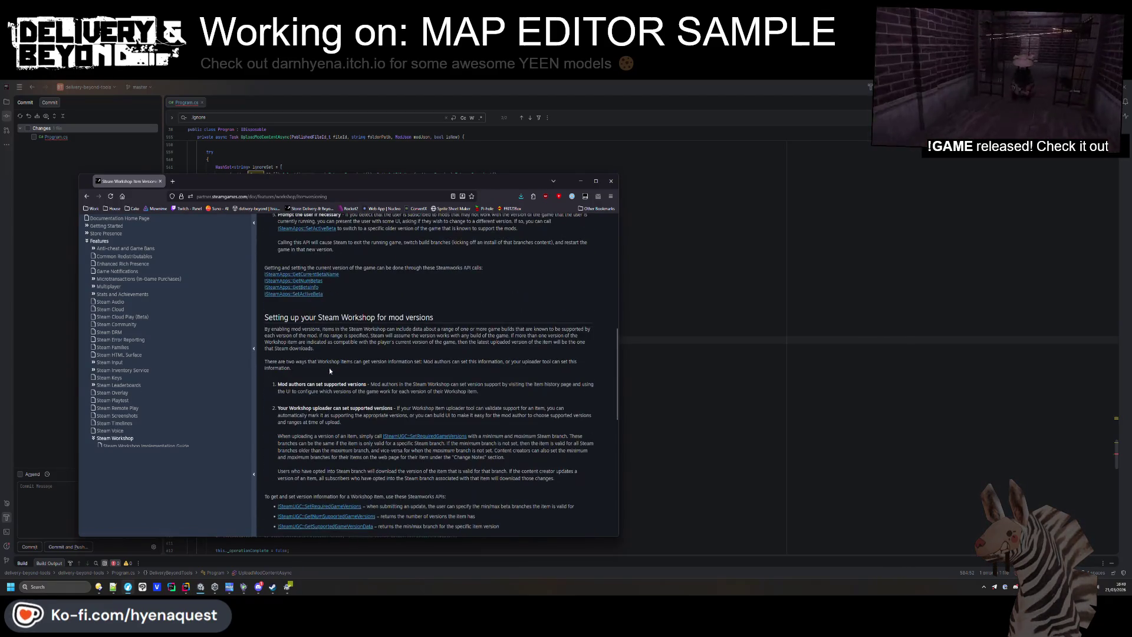
scroll(329, 369, "down", 1)
left_click_drag(467, 399, 383, 400)
Complete the SteamUGC call on line 584 as SetRequiredGameVersions.
left_click(727, 244)
left_click(307, 339)
type("setrequ")
key("Return")
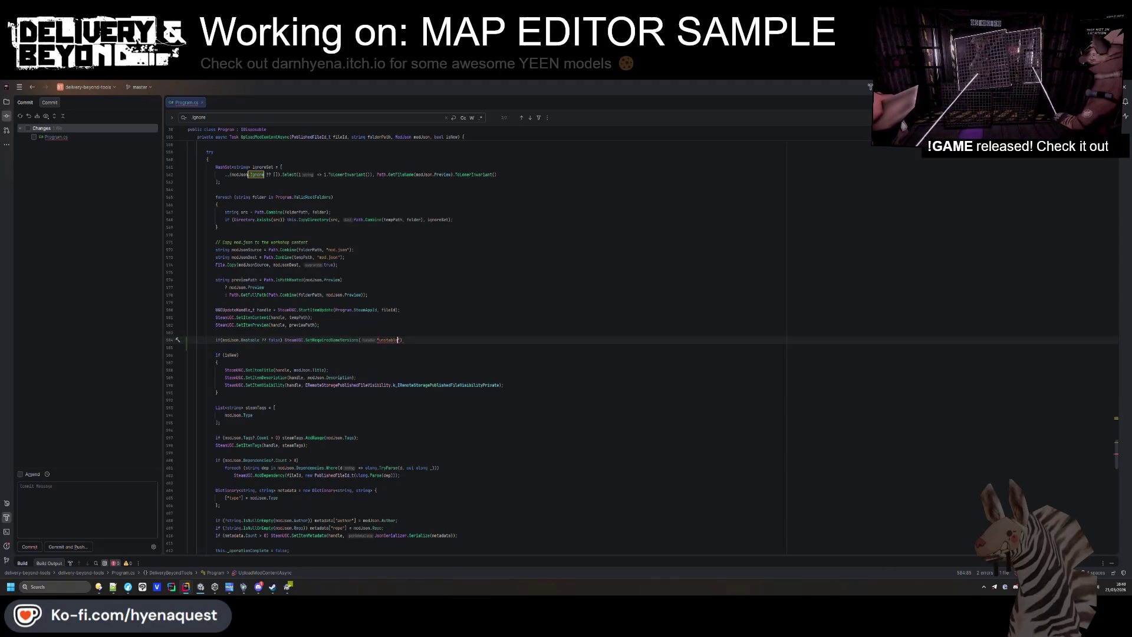
Fill the call's arguments as SetRequiredGameVersions(handle, "unstable", "unstable").
left_click(376, 340)
type("handle,")
key("End")
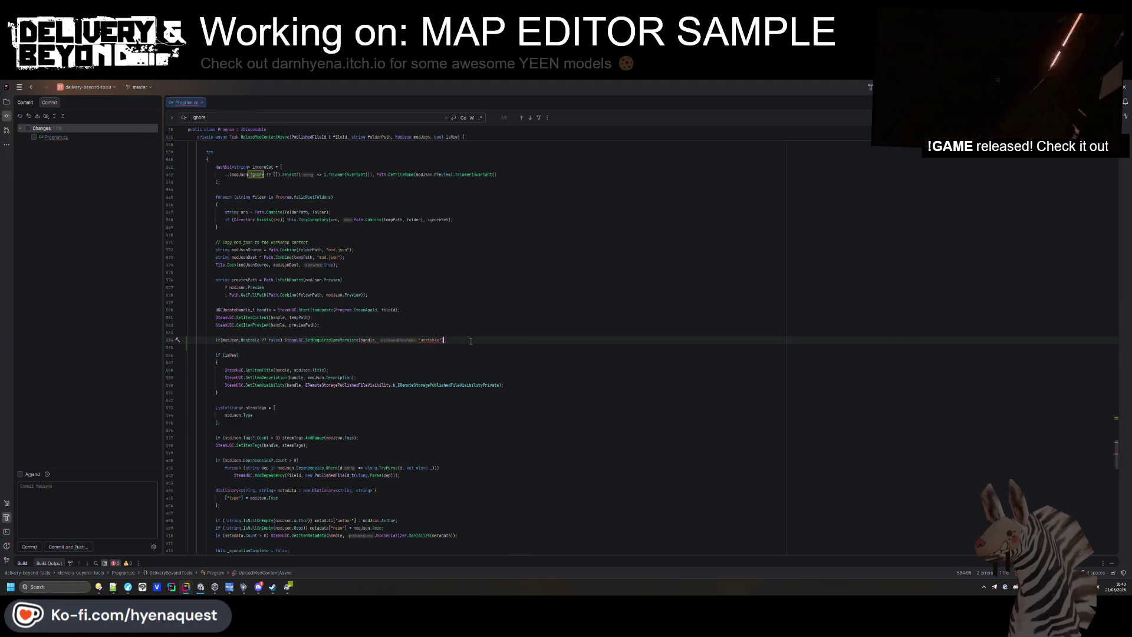
key("Return")
type("if")
key("BackSpace")
key("BackSpace")
key("BackSpace")
key("alt+Tab")
left_click(408, 406)
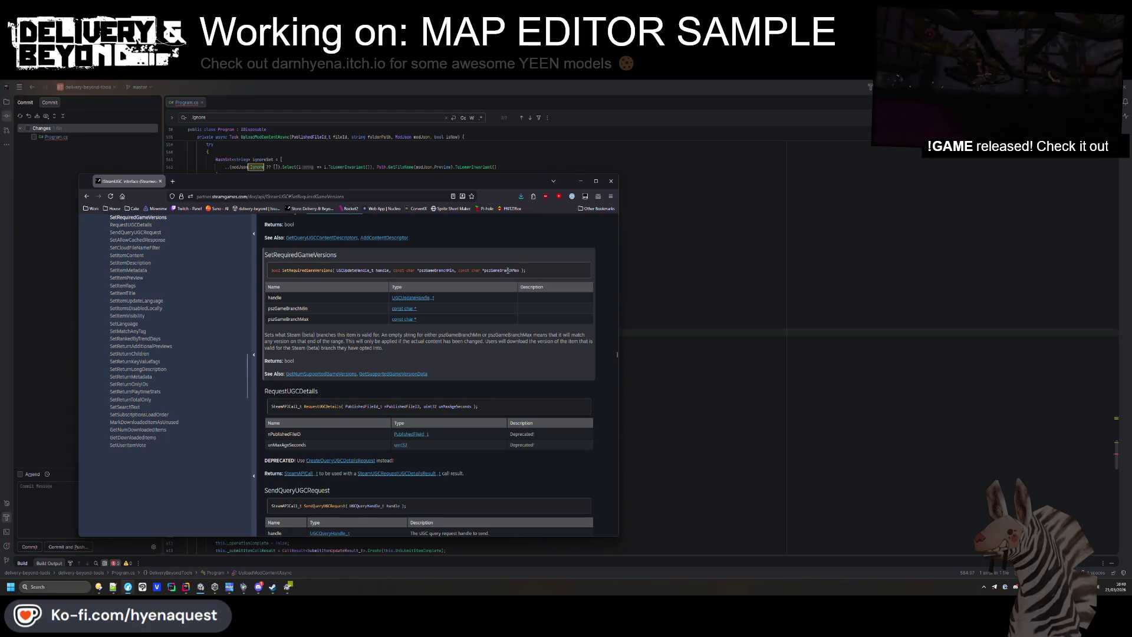
key("alt+Tab")
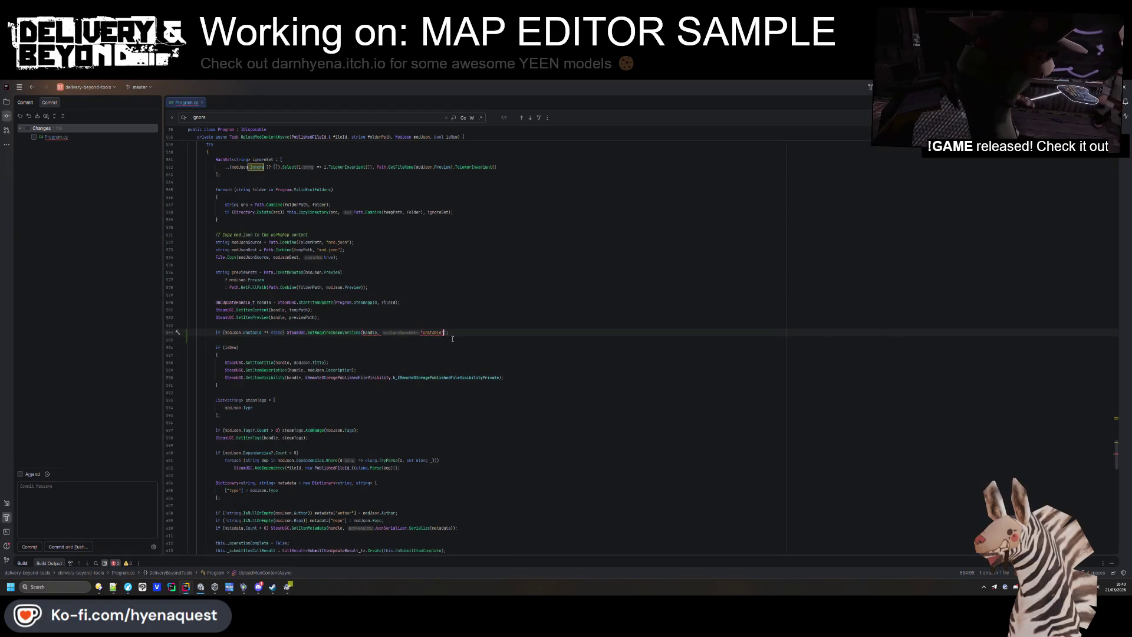
type("\", \"unstable")
Save with Code Cleanup and add a blank line above SetItemContent.
key("ctrl+s")
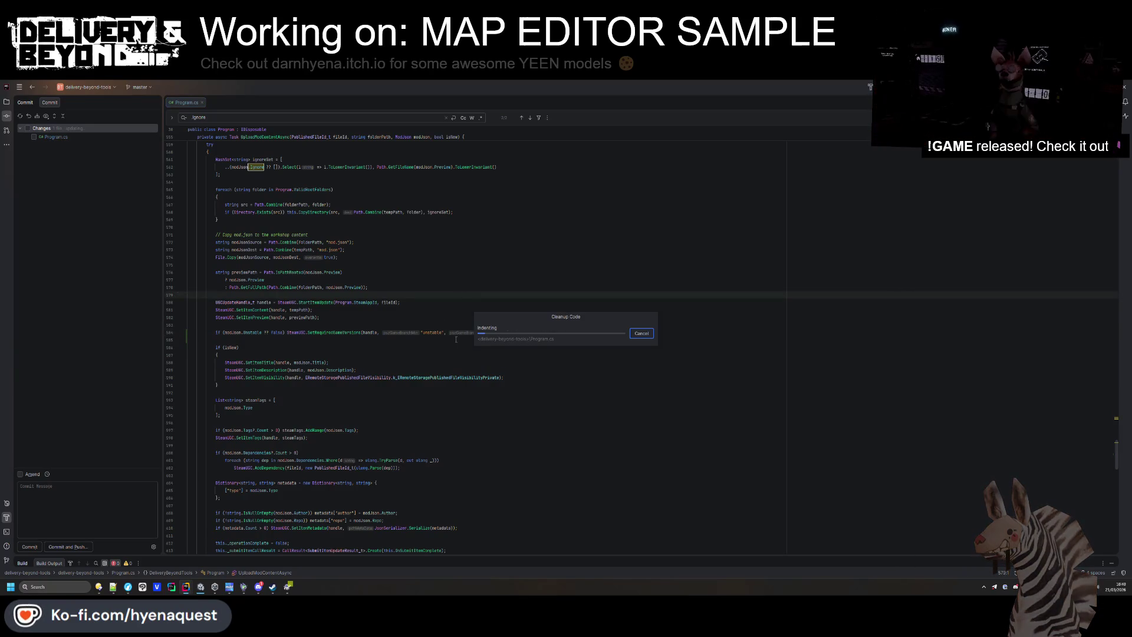
left_click(434, 308)
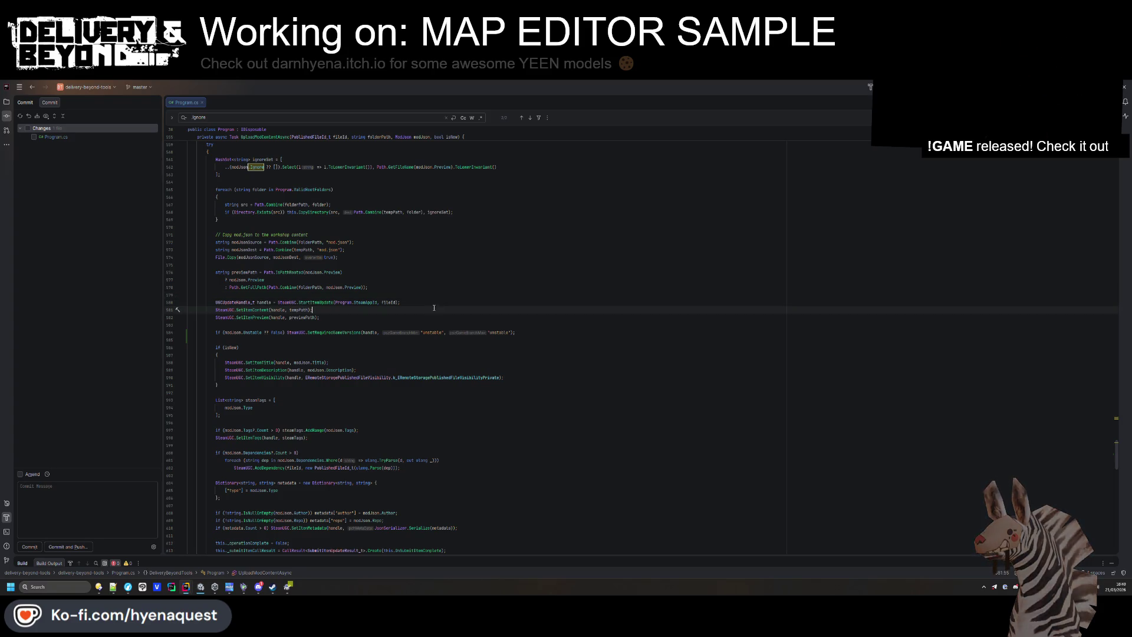
key("Home")
key("Return")
left_click(391, 335)
key("alt+Tab")
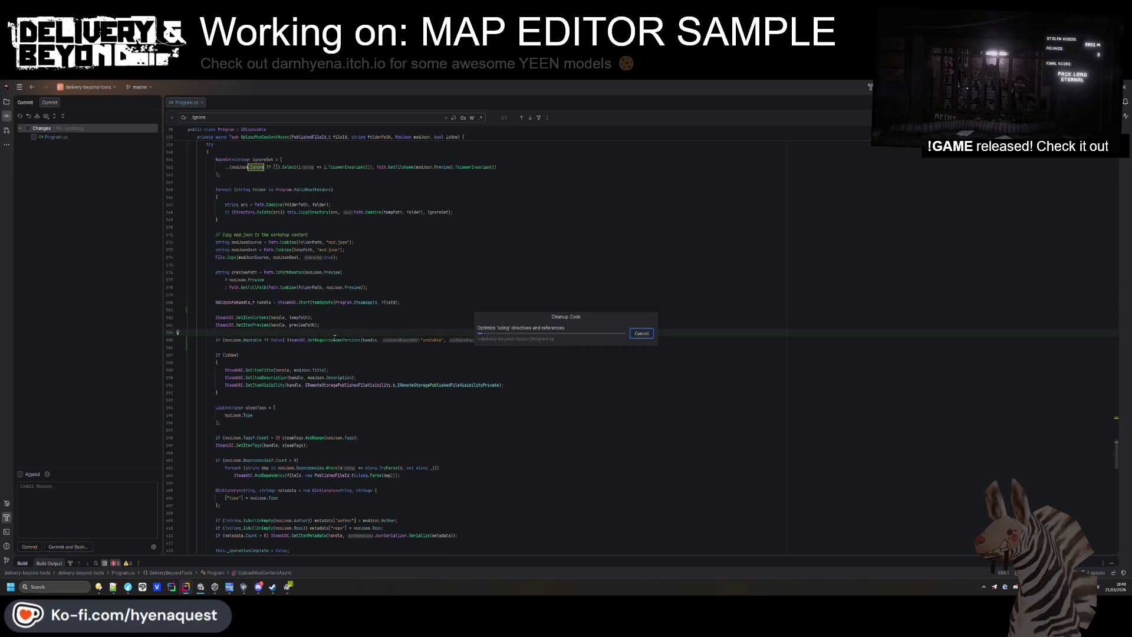
key("alt+Tab")
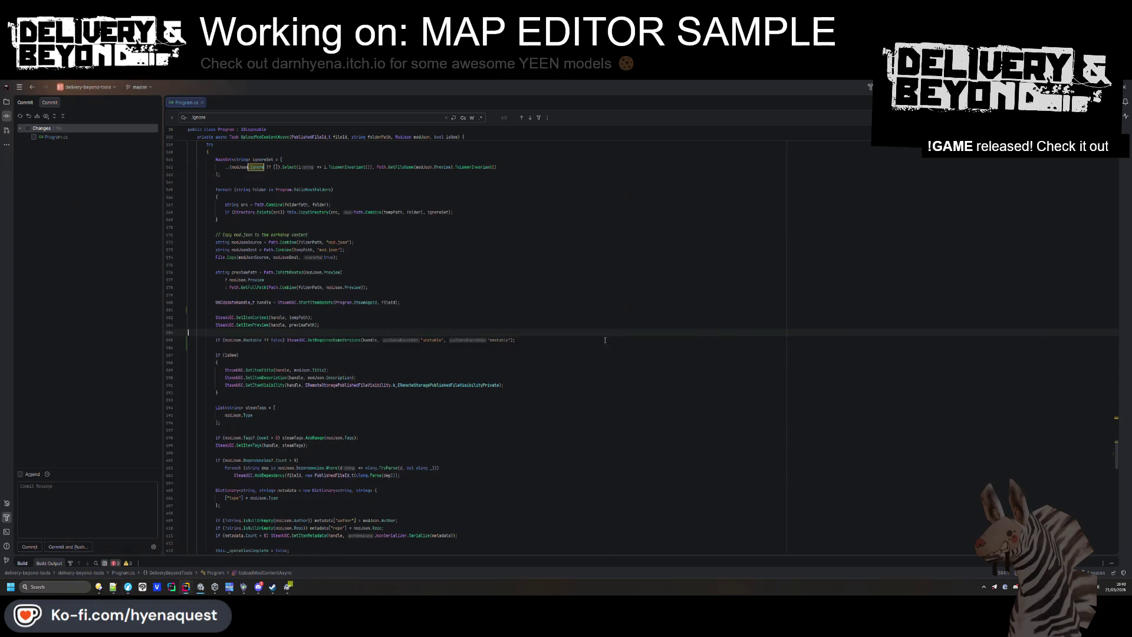
left_click(319, 324)
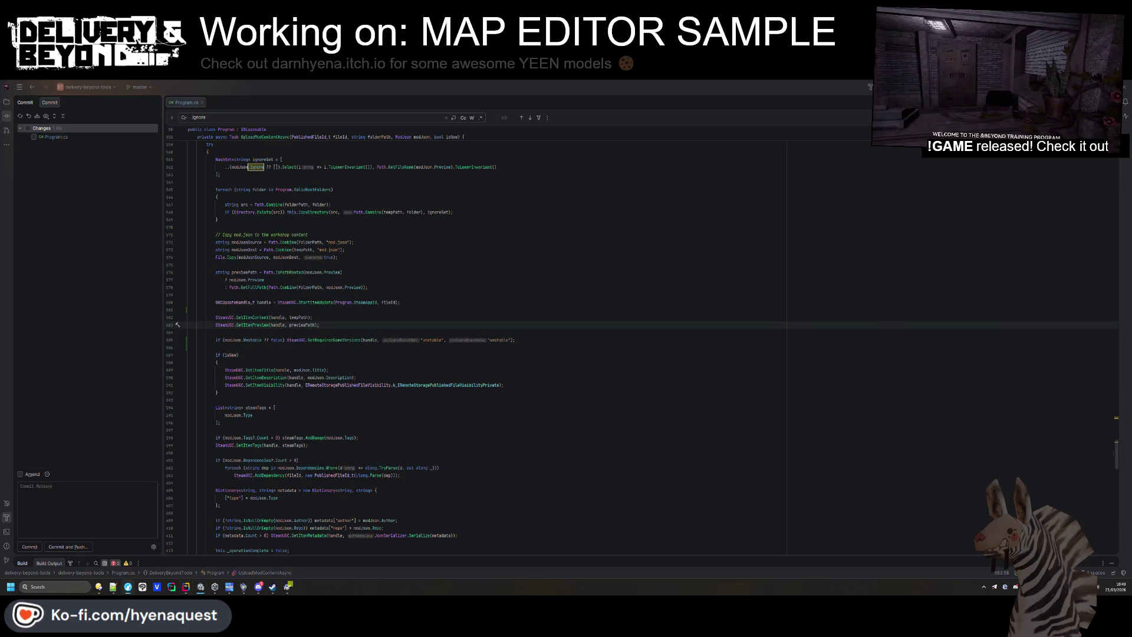
left_click(333, 189)
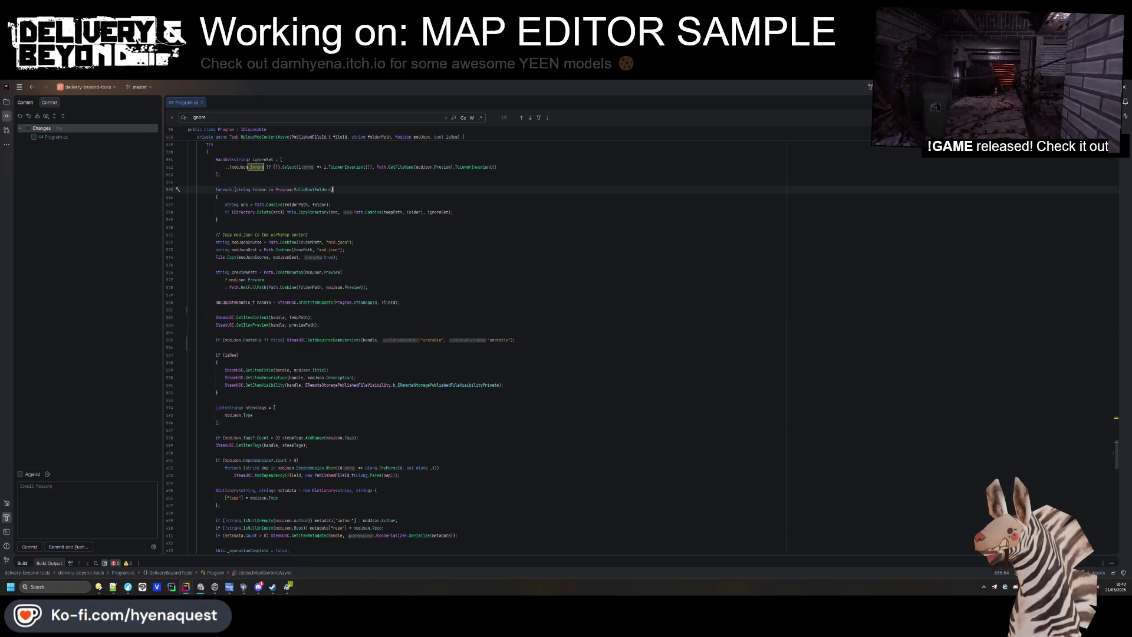
left_click(100, 586)
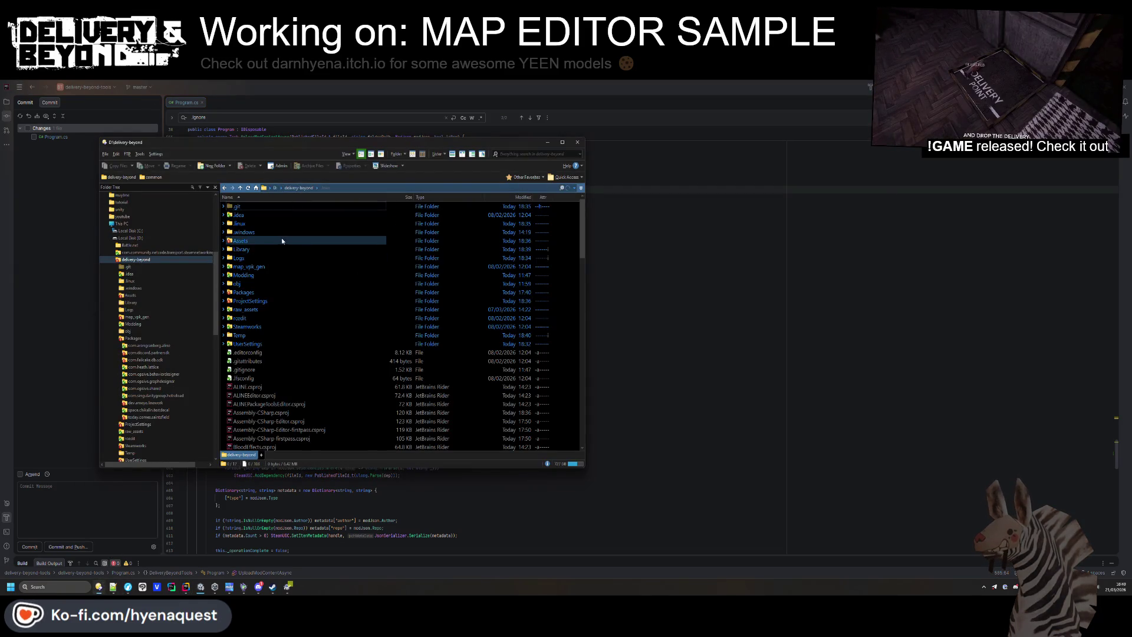
Browse to D:\delivery-beyond-tools\bin and select the published delivery-beyond-tools.exe.
left_click(276, 188)
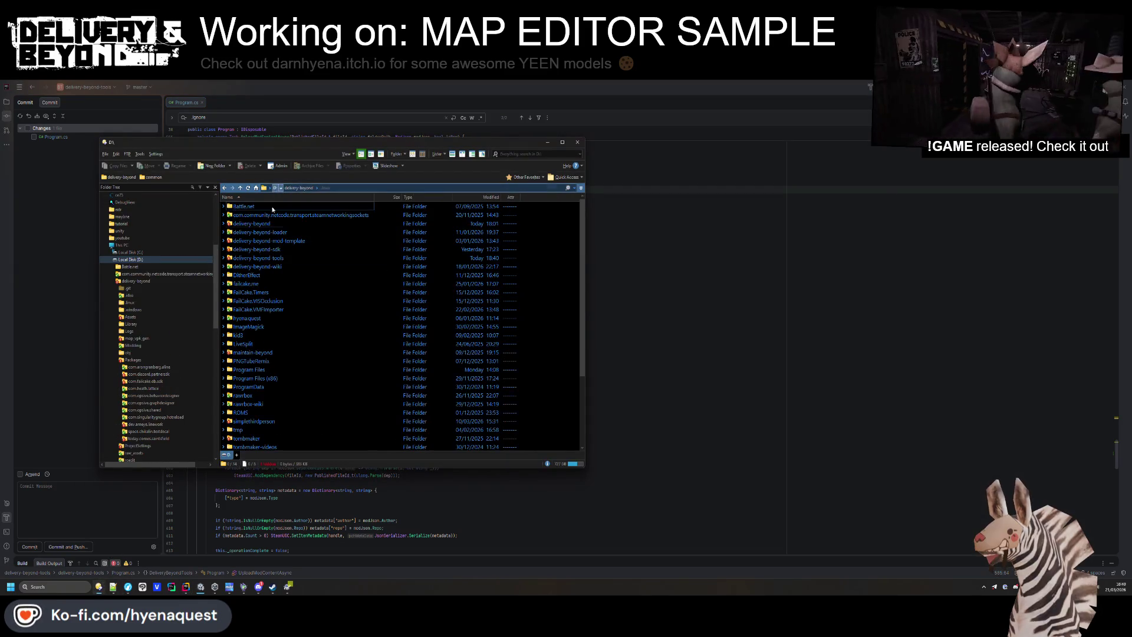
double_click(264, 258)
left_click(255, 231)
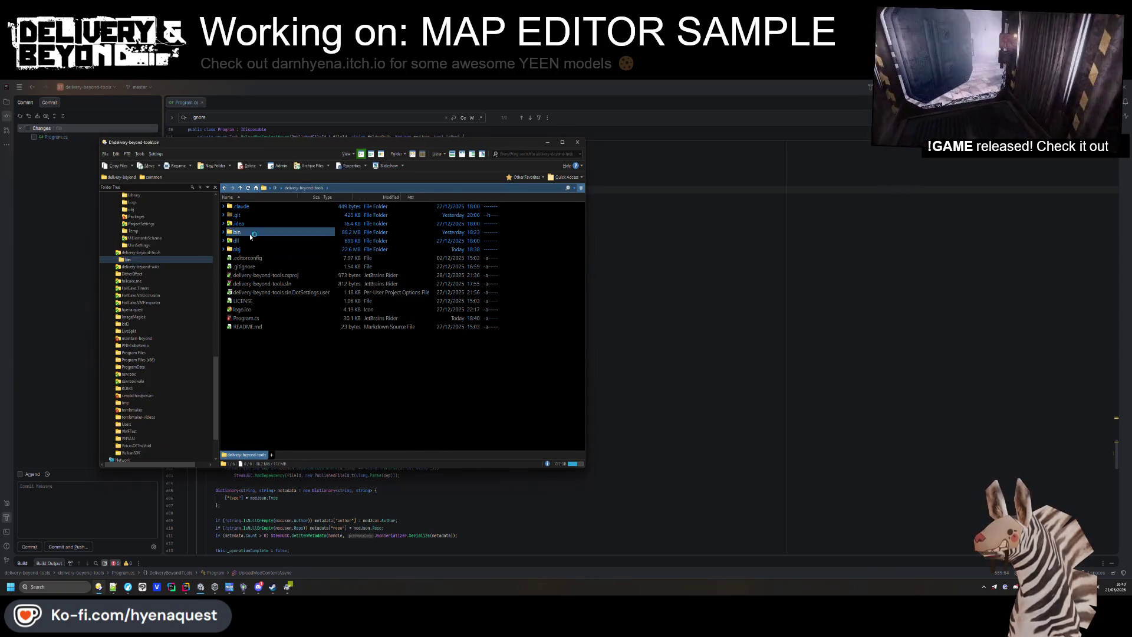
double_click(249, 233)
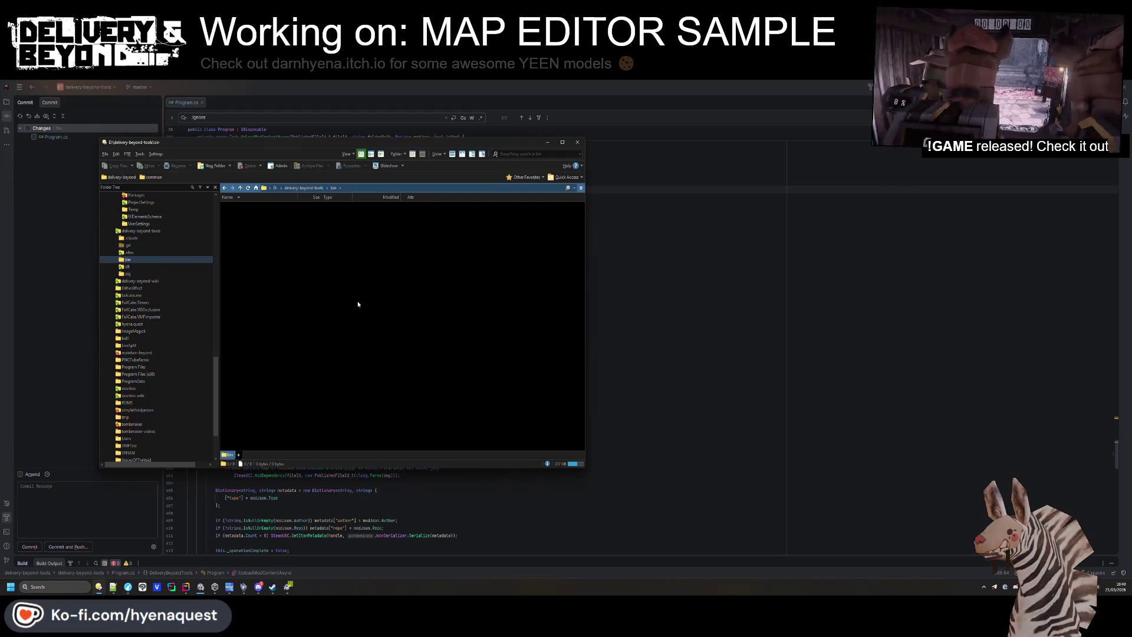
key("alt+Tab")
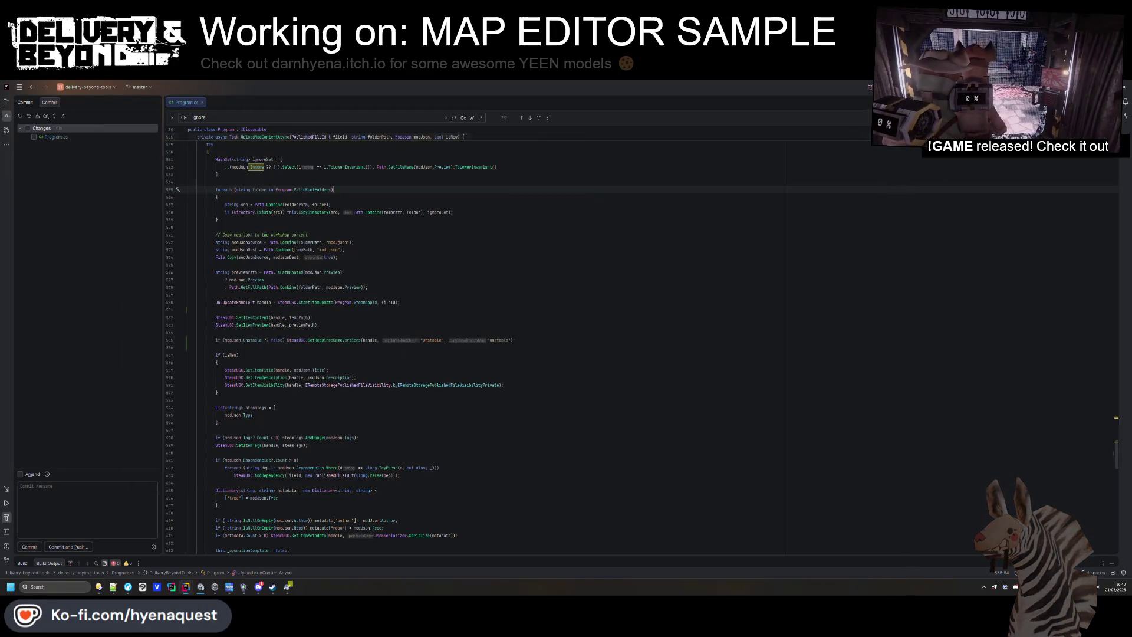
key("alt+Tab")
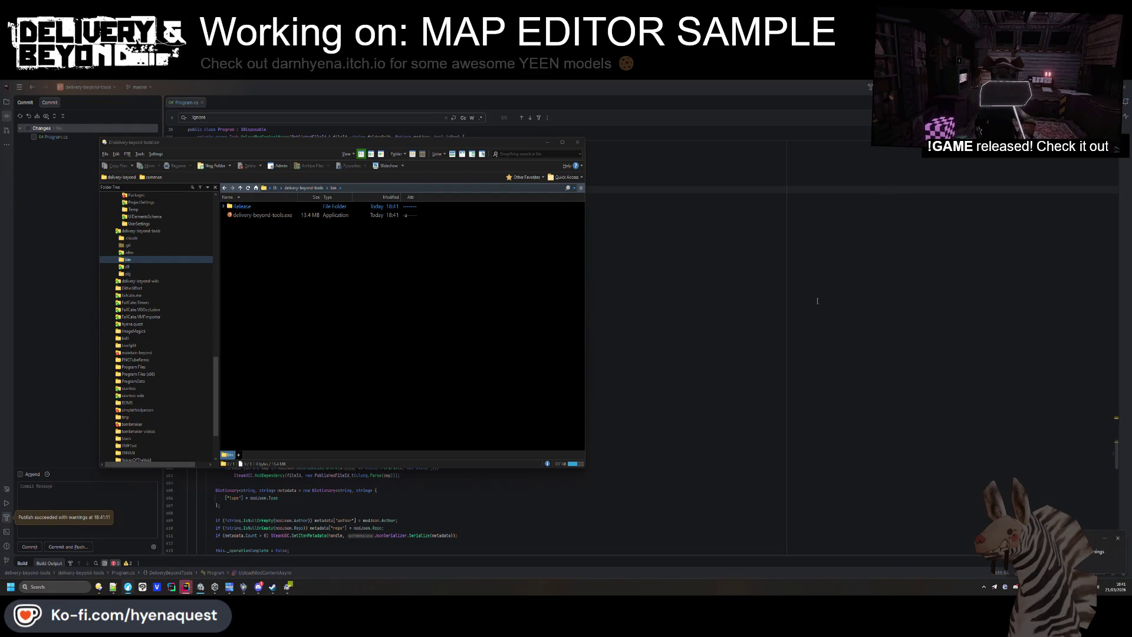
left_click(509, 352)
left_click(260, 214)
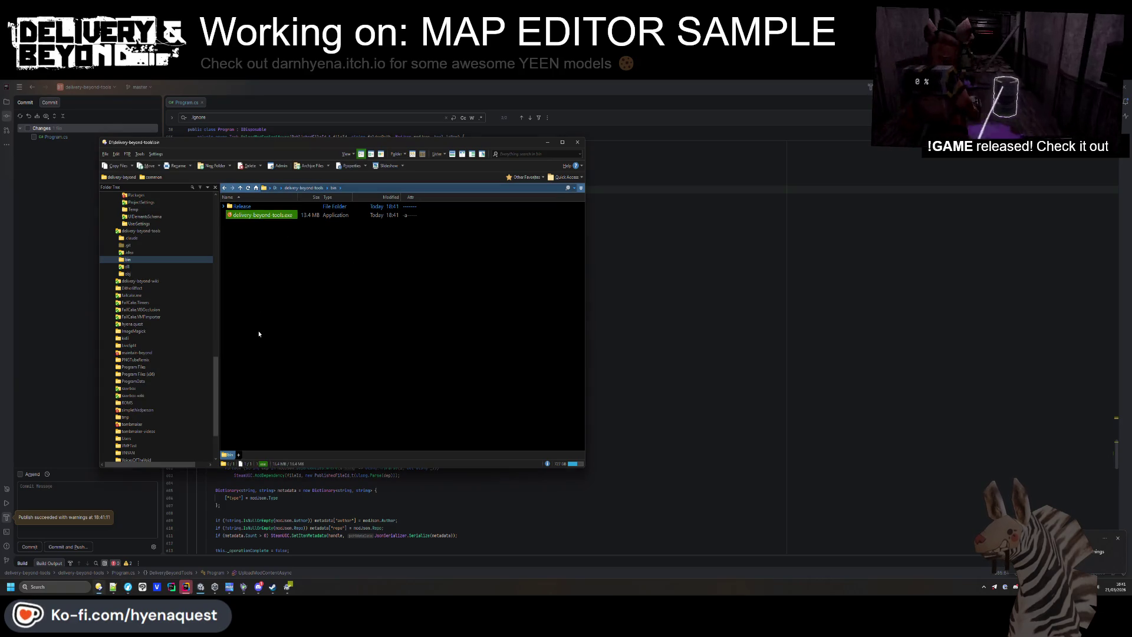
Close the Downloads window and navigate to D:\delivery-beyond\windows.
left_click(112, 586)
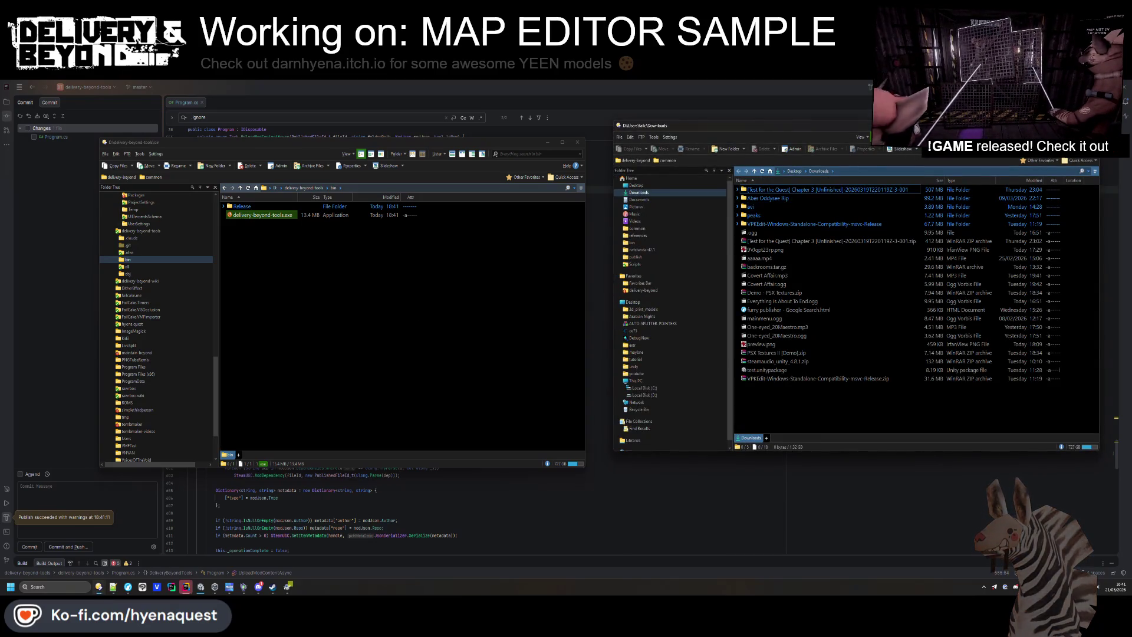
key("alt+F4")
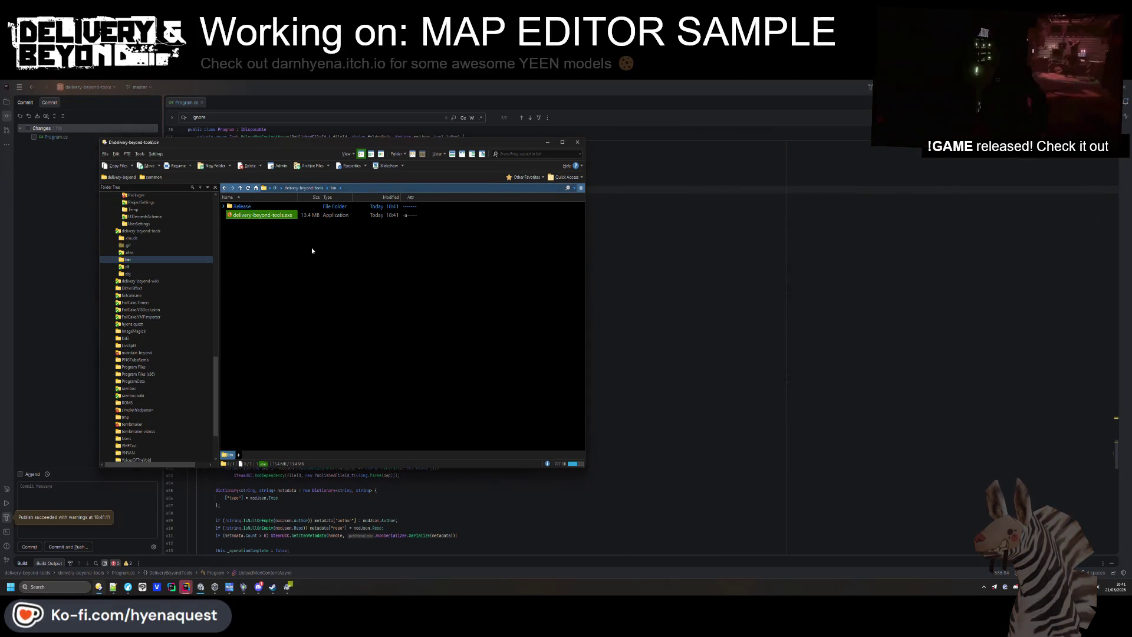
left_click(275, 217)
key("BackSpace")
key("BackSpace")
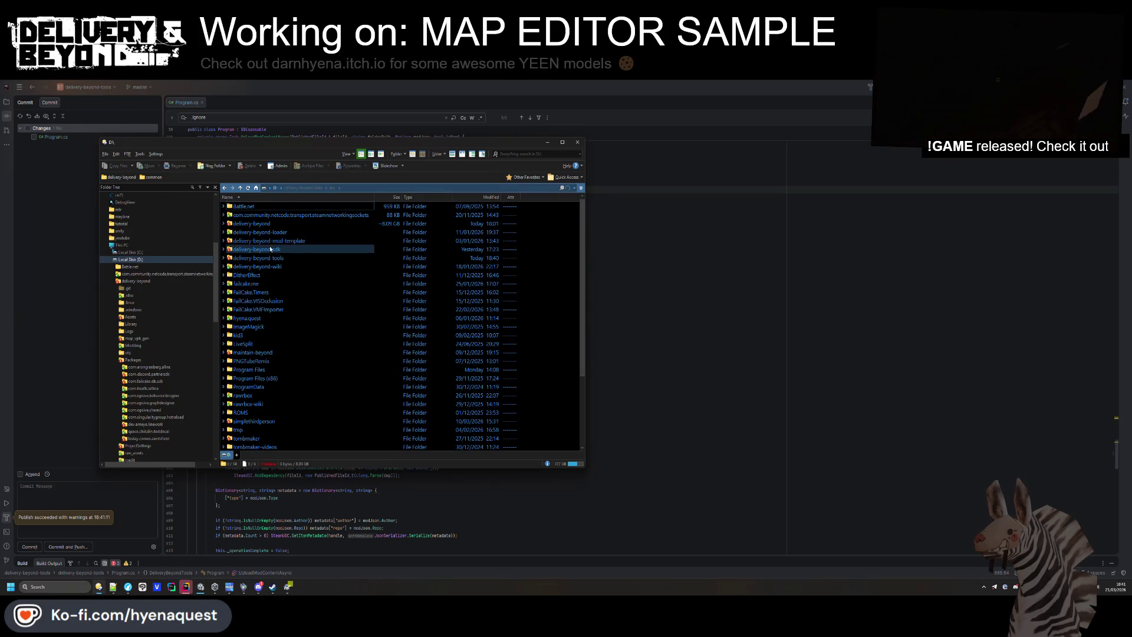
double_click(273, 227)
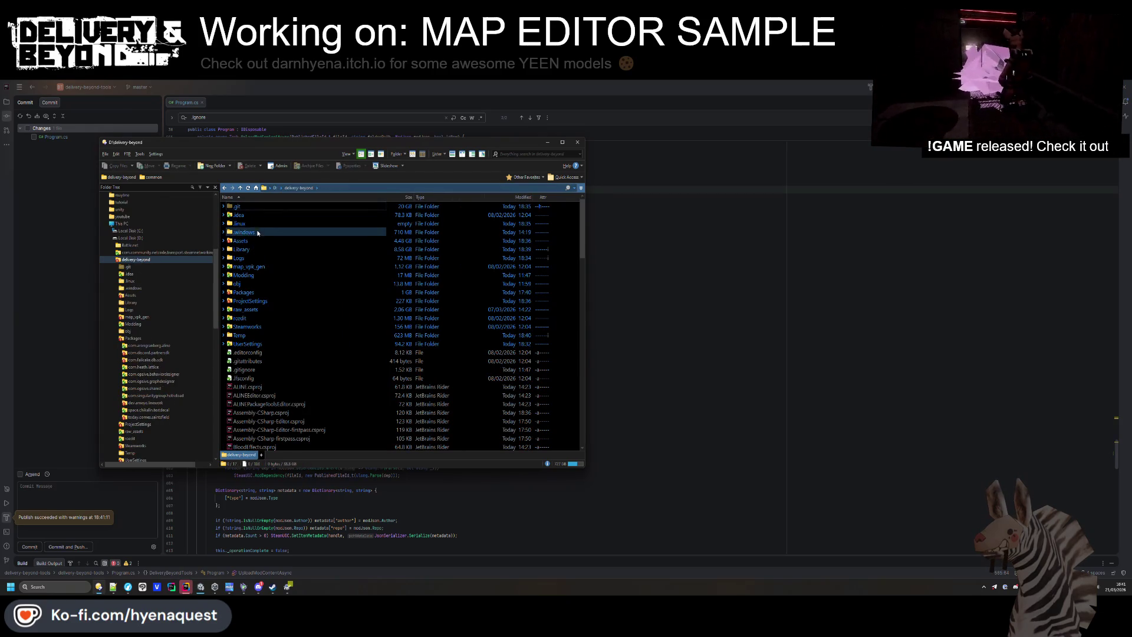
double_click(250, 276)
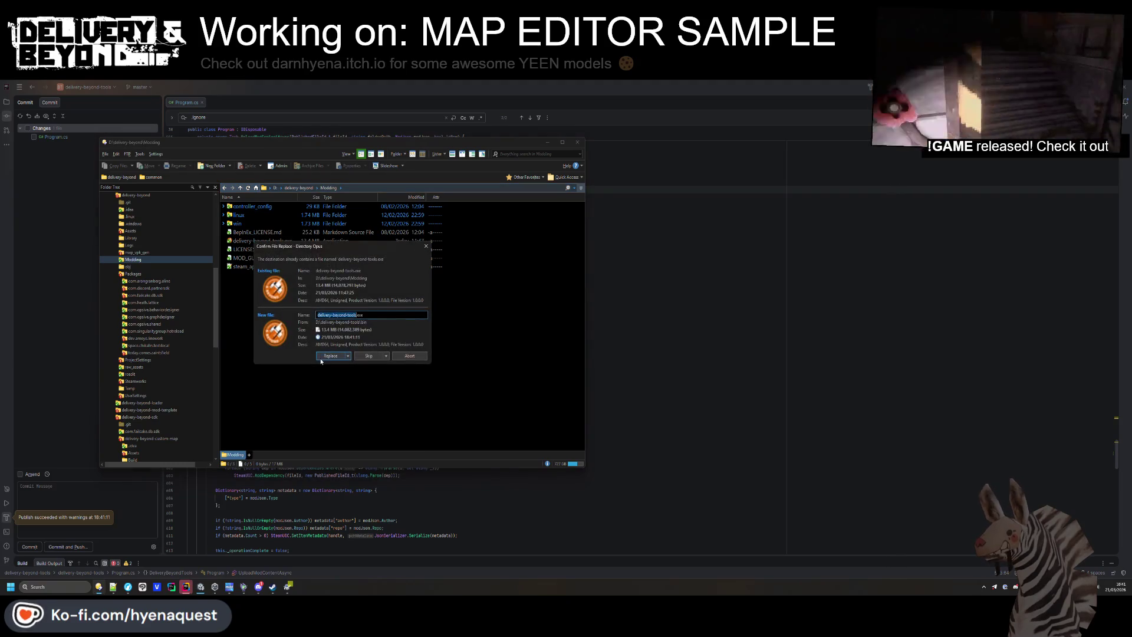
key("BackSpace")
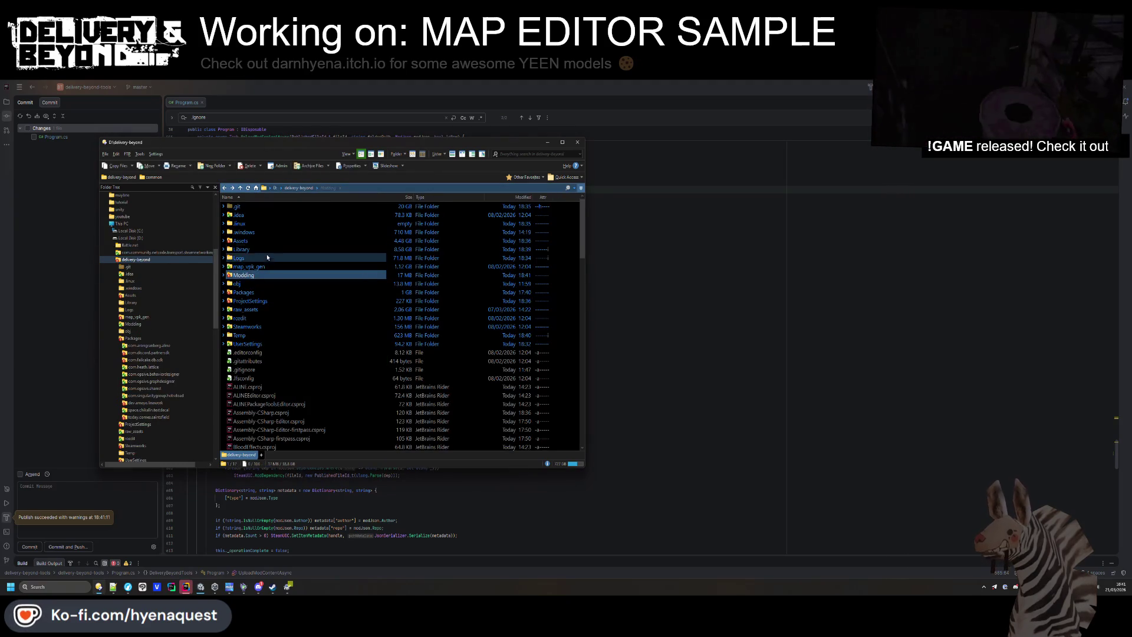
double_click(260, 233)
Copy the new exe into windows, replace the old one, launch it, and highlight update mode.
left_click_drag(355, 362, 343, 358)
left_click(267, 283)
double_click(267, 283)
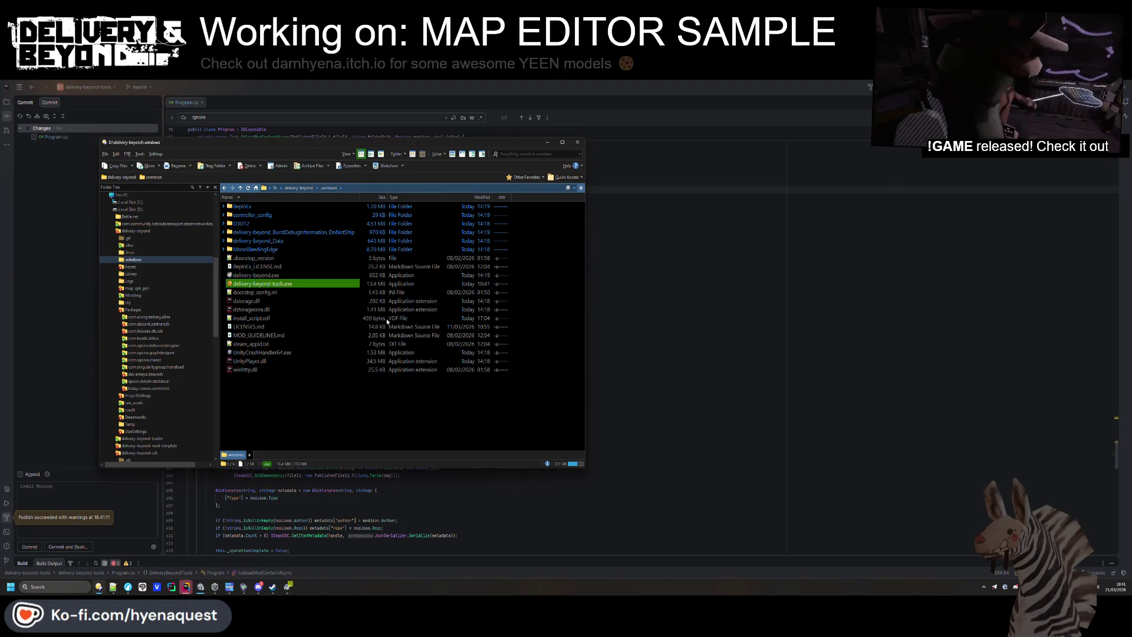
key("Down")
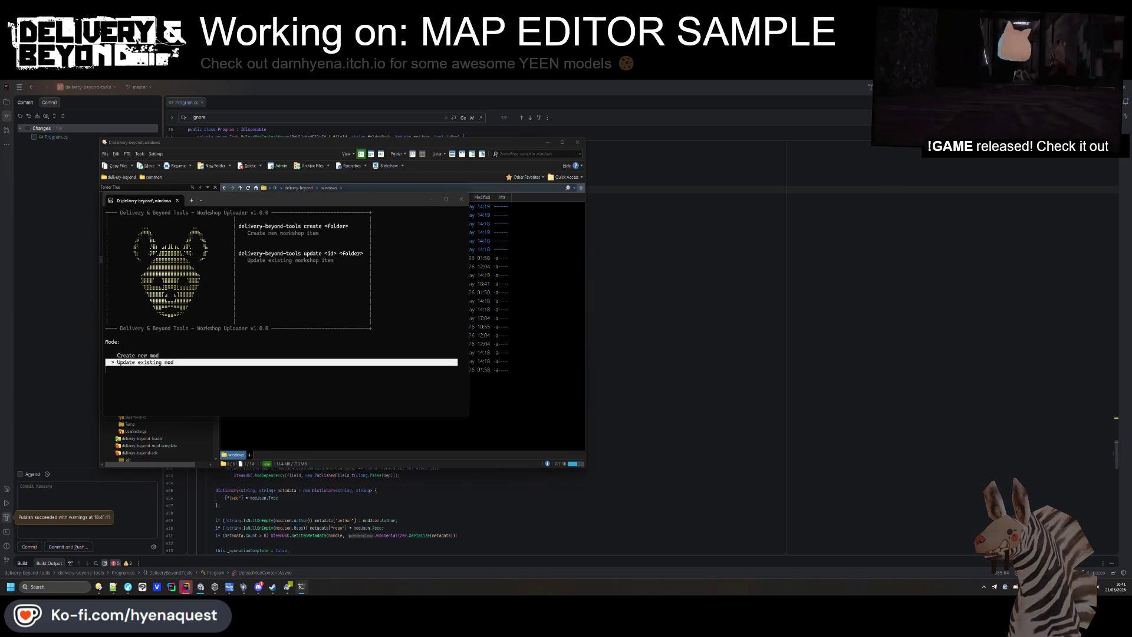
Pick Yeenrooms - Sample SDK Map to update, then open a second file manager showing Desktop.
key("Return")
key("Return")
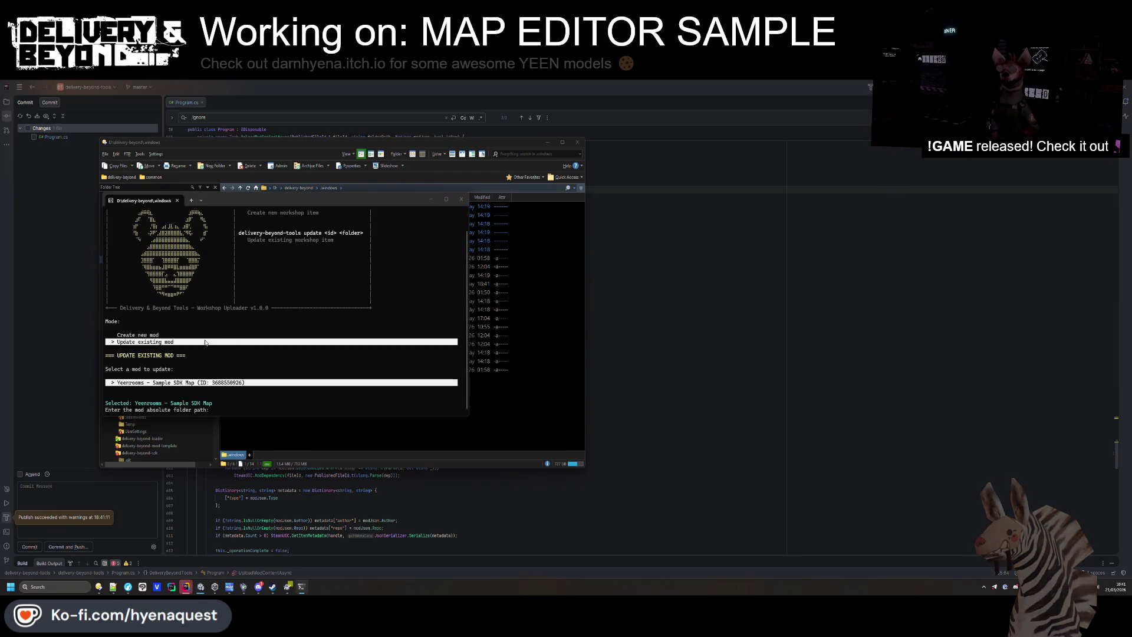
key("alt+Tab")
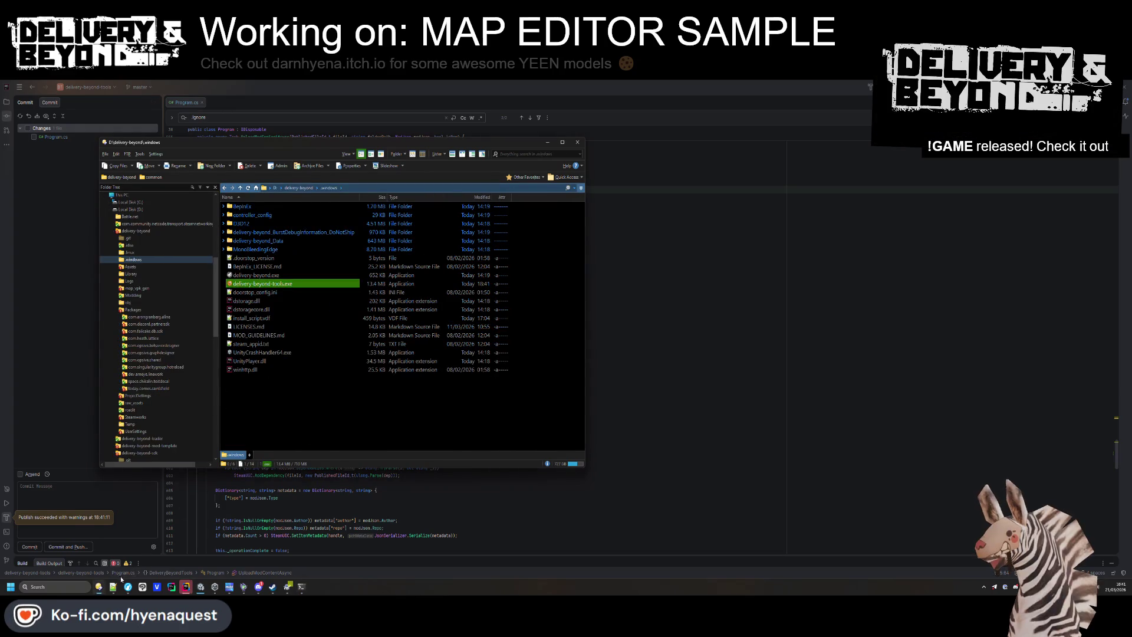
key("super+e")
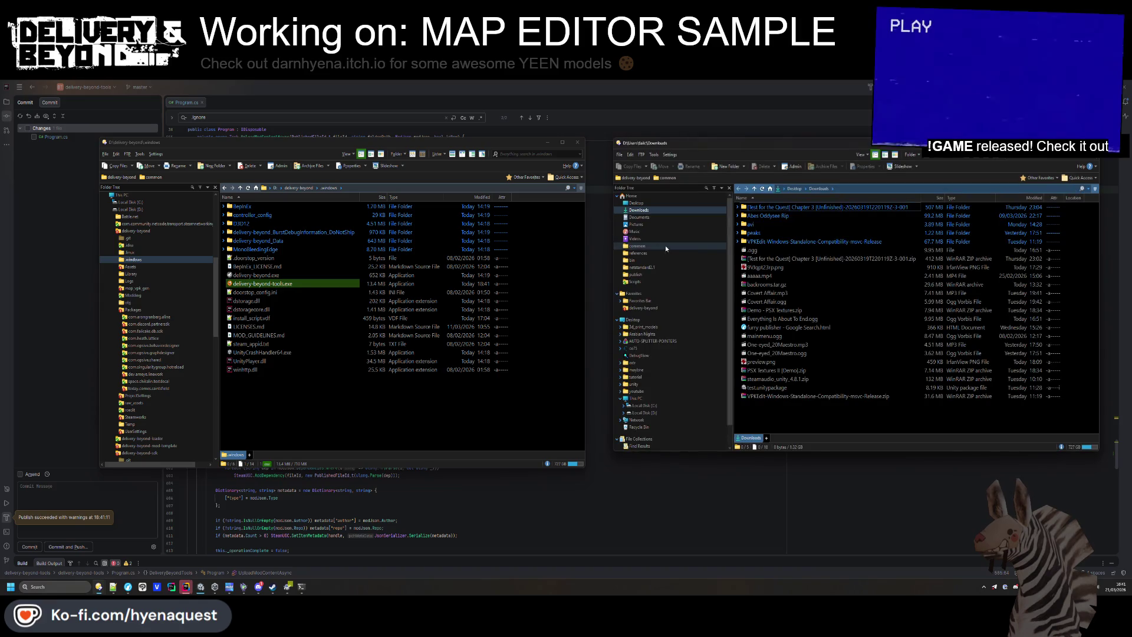
left_click(649, 319)
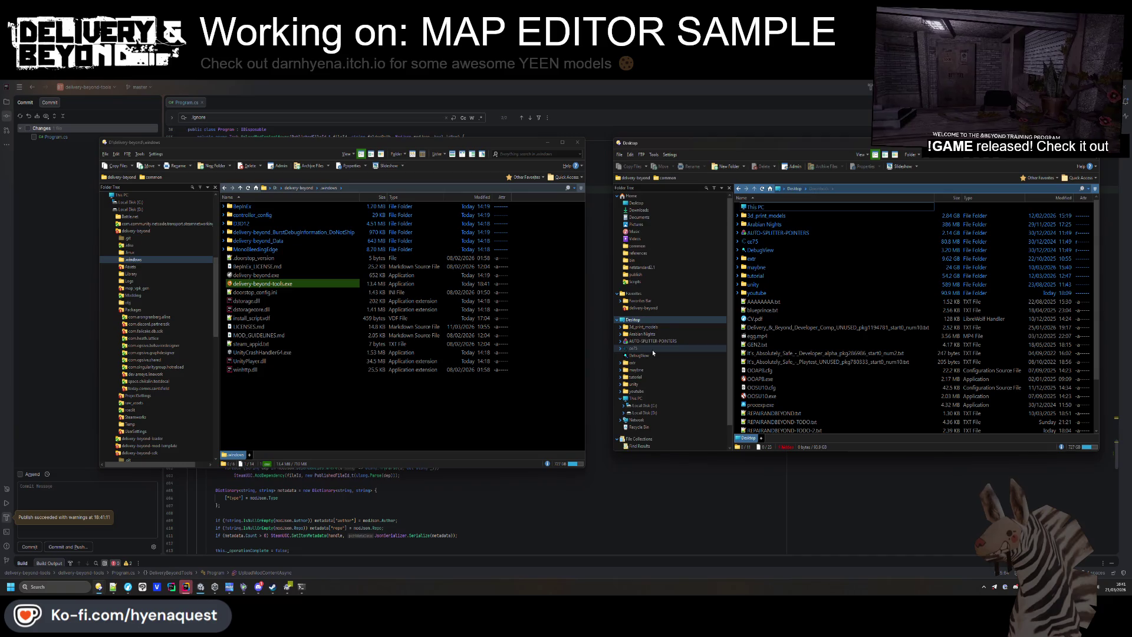
Go through D:\delivery-beyond-sdk\delivery-beyond-custom-map\Build\yeenrooms and open mod.json.
scroll(651, 349, "down", 1)
left_click(651, 385)
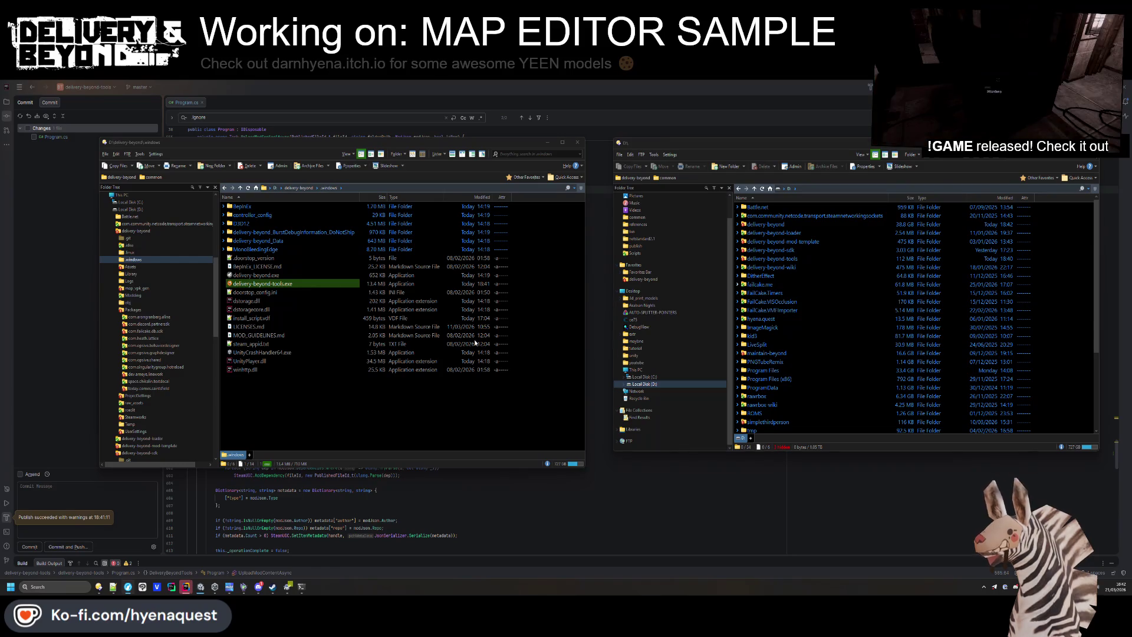
left_click(771, 232)
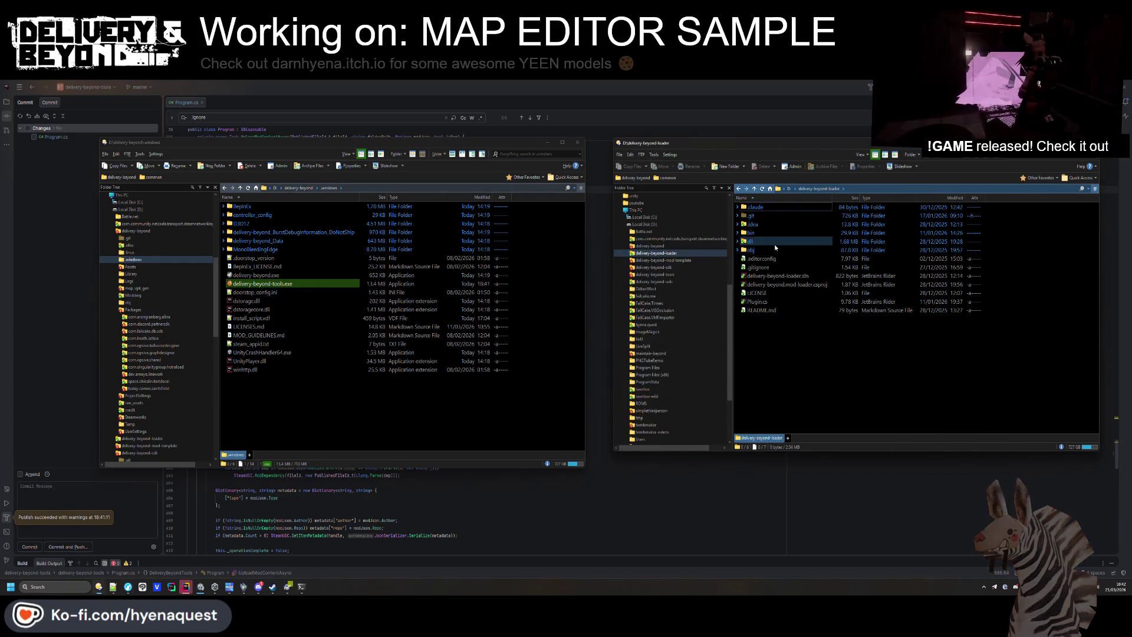
left_click(782, 241)
double_click(769, 250)
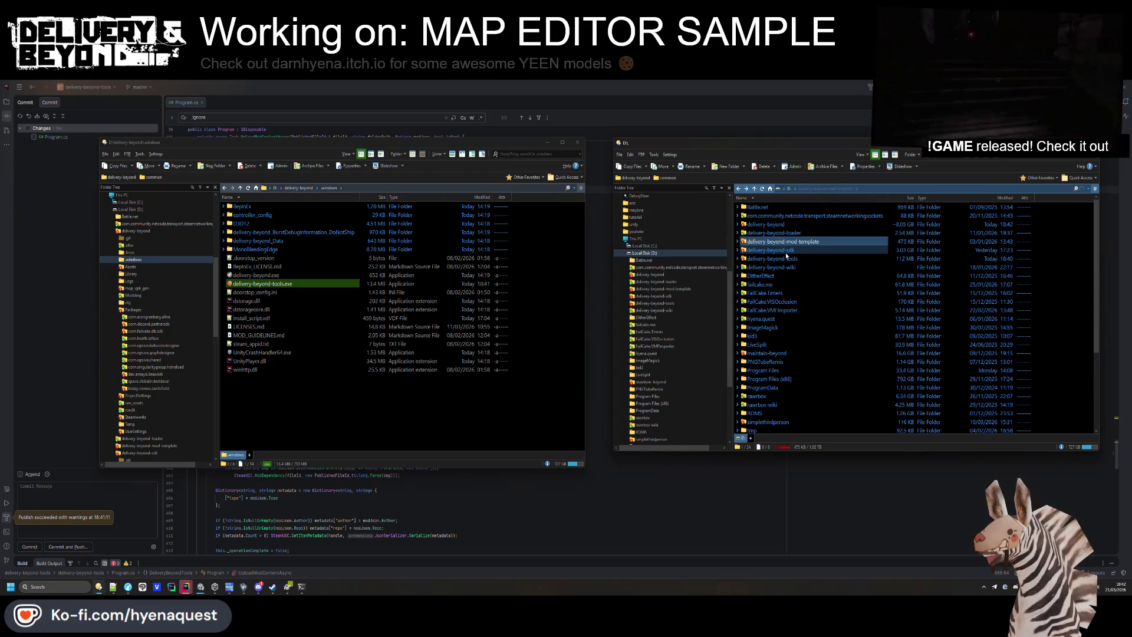
left_click(772, 216)
double_click(770, 221)
double_click(769, 223)
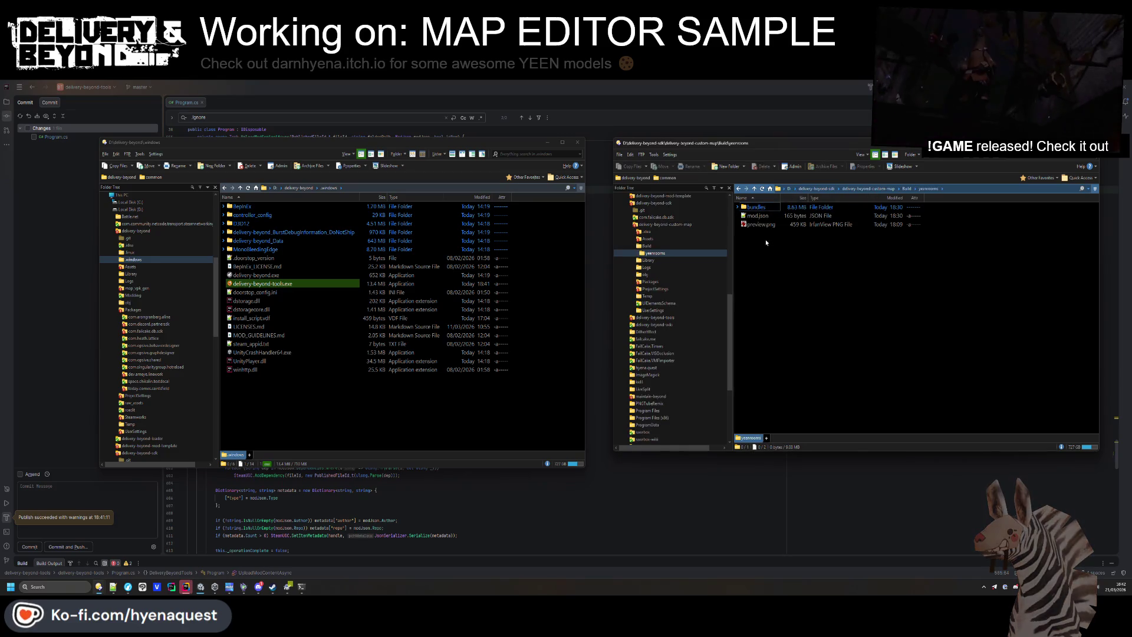
double_click(770, 209)
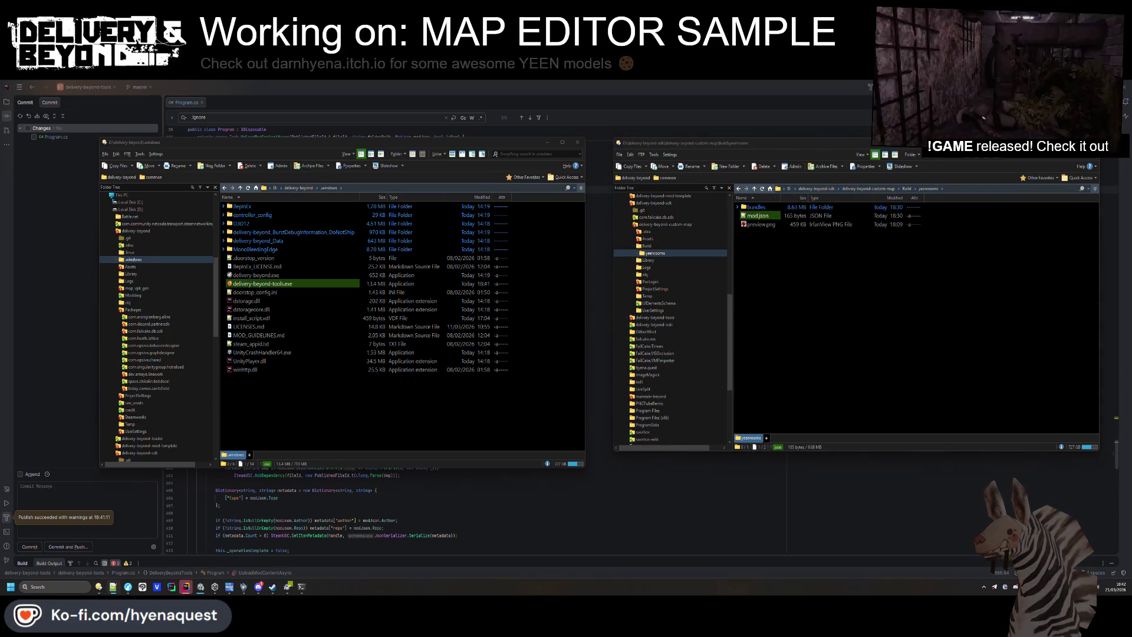
double_click(757, 215)
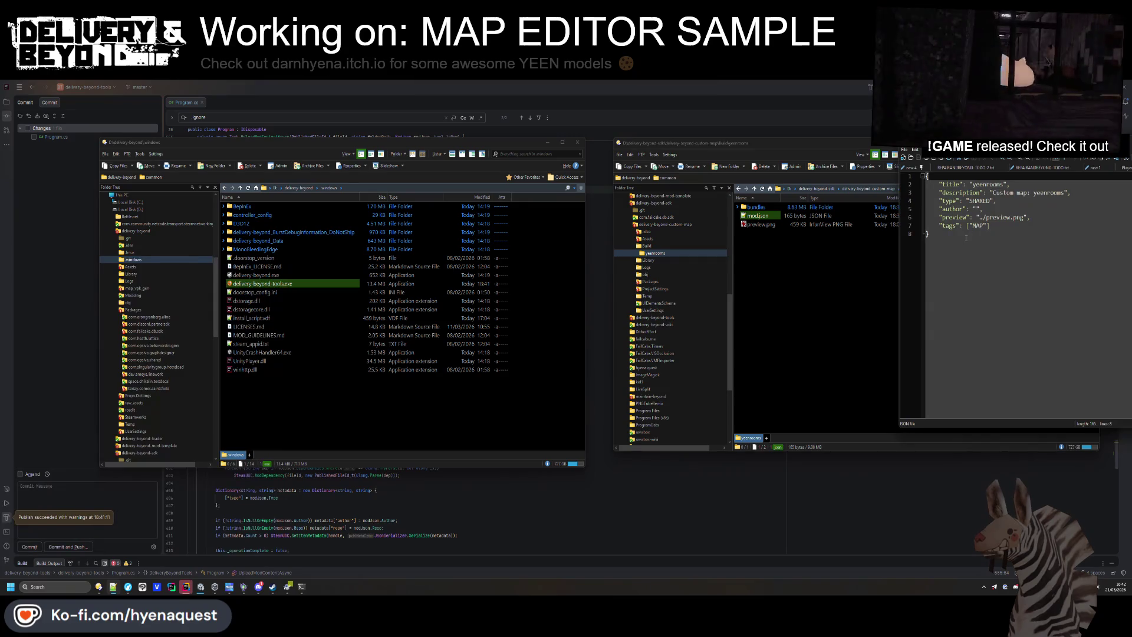
Add an "unstable": true entry after the tags line in mod.json, then save and close it.
key("Return")
type("\"unstable\"")
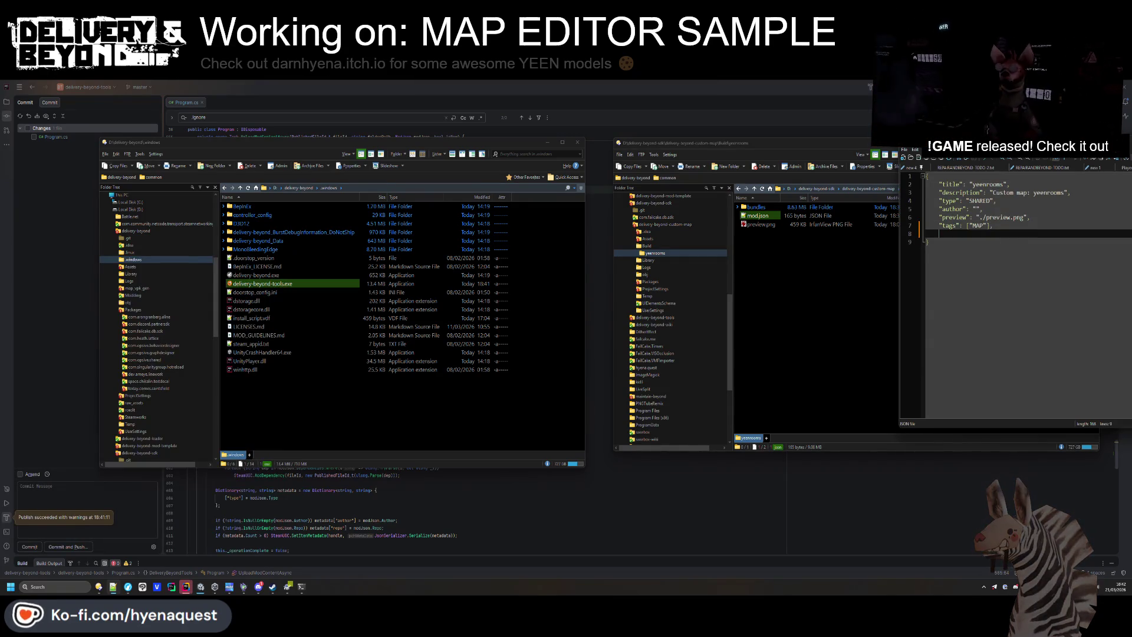
type(": true")
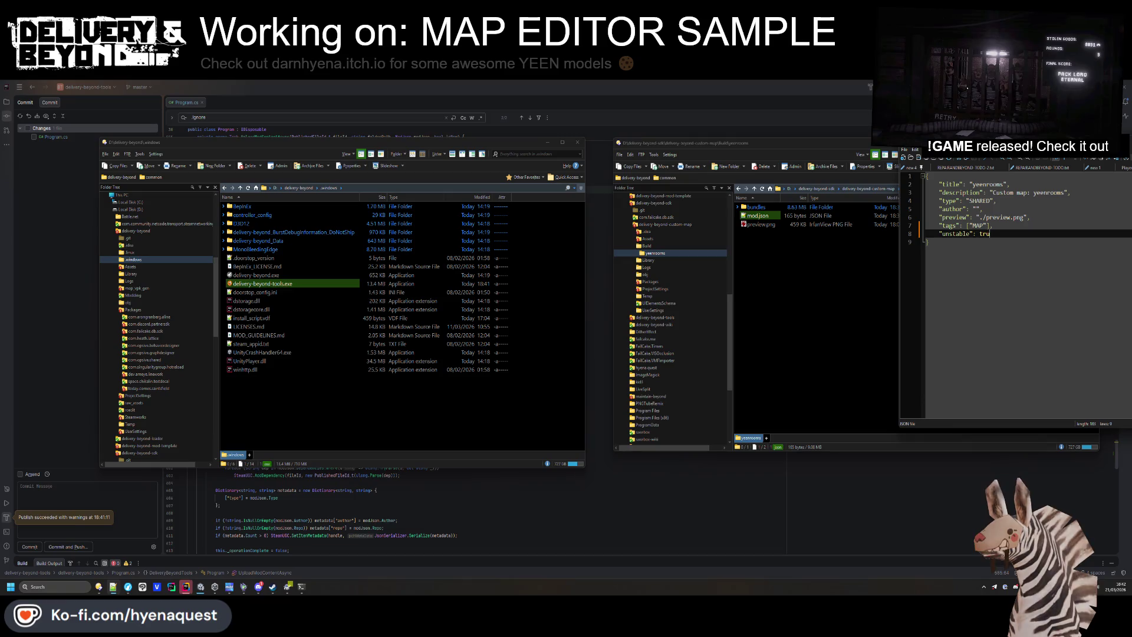
key("ctrl+s")
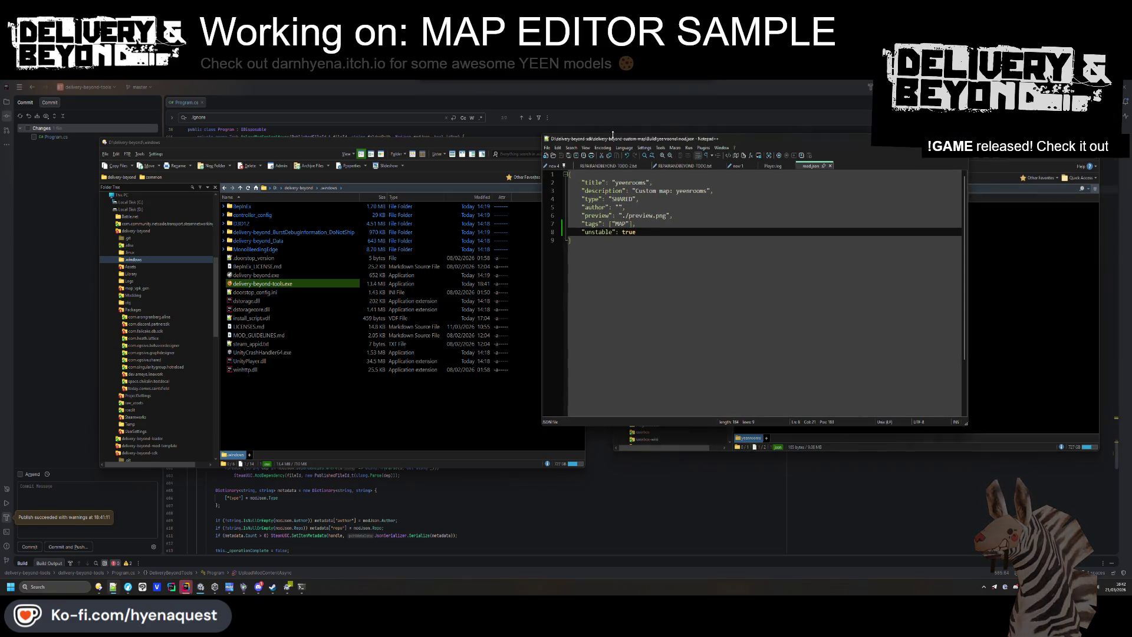
key("alt+F4")
Cycle through the open windows to reach the Workshop uploader console.
key("alt+Tab")
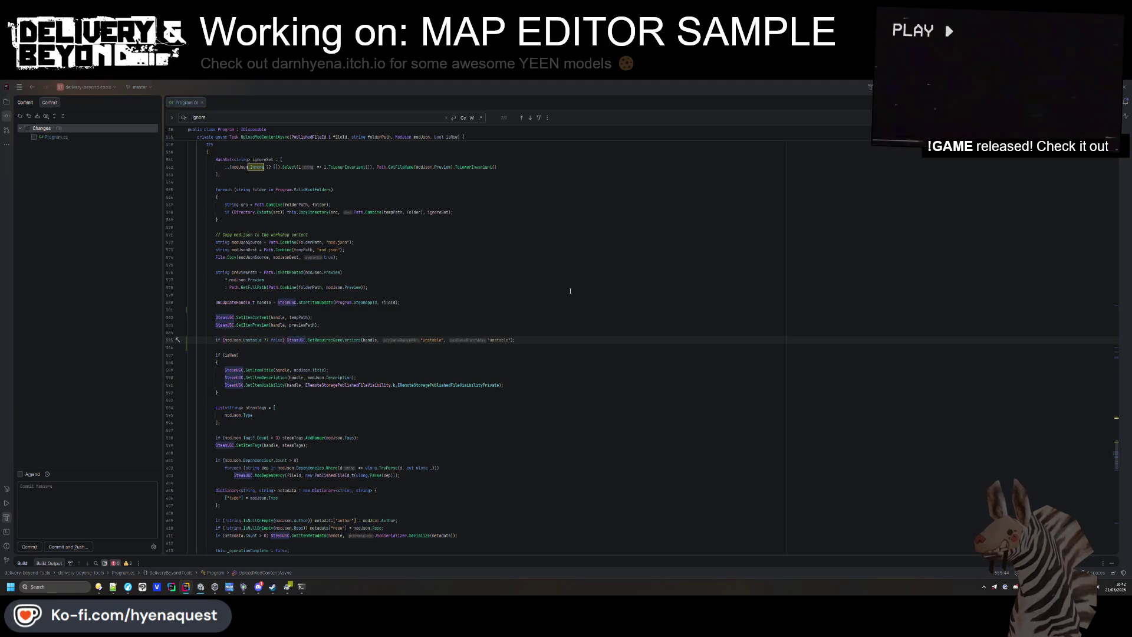
key("alt+Tab")
key("alt+Tab")
left_click(504, 253)
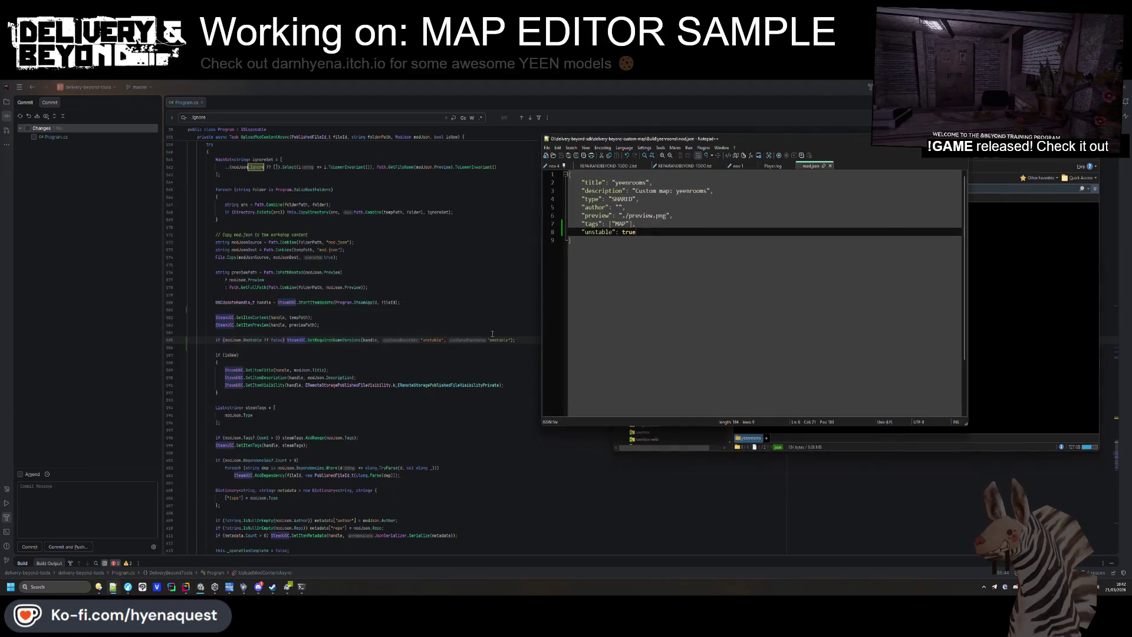
key("alt+Tab")
key("alt+Tab")
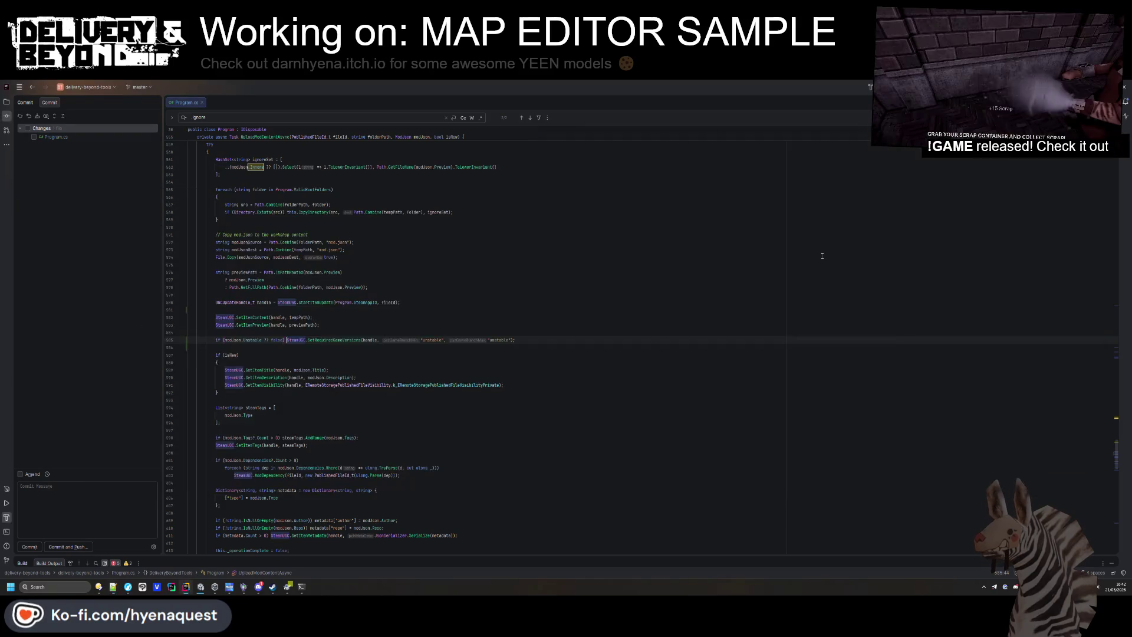
key("alt+Tab")
left_click(846, 234)
key("alt+Tab")
key("alt+Tab")
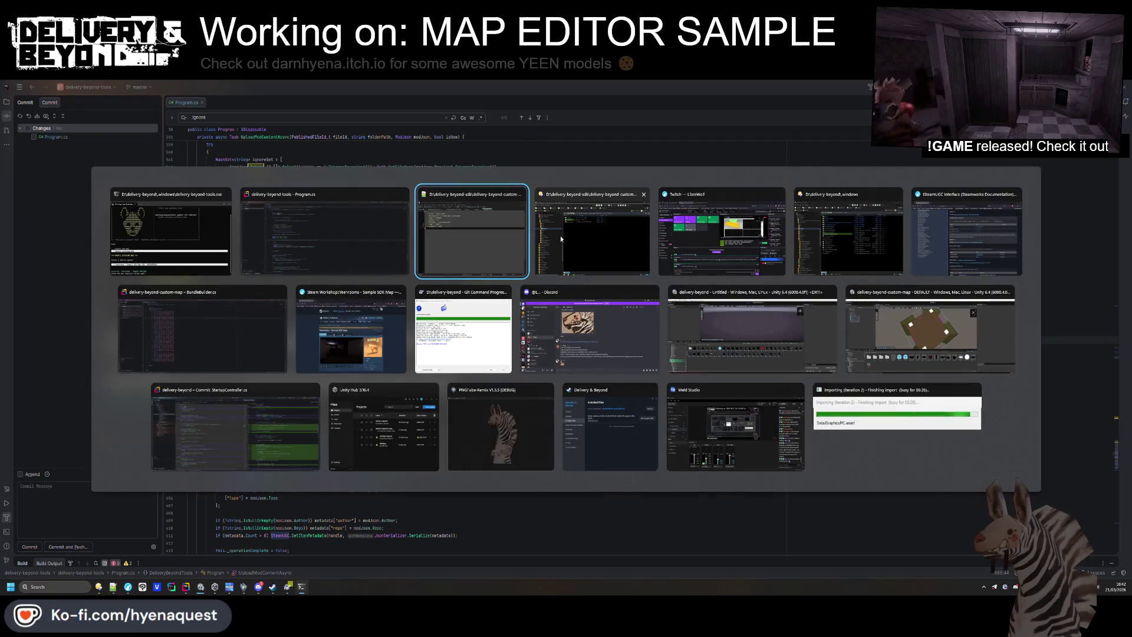
Paste the yeenrooms folder path into the uploader and answer y to update the existing Workshop item.
left_click(557, 235)
left_click(265, 322)
type("D:\\delivery-beyond-sdk\\delivery-beyond-custom-map\\Build\\yeenrooms")
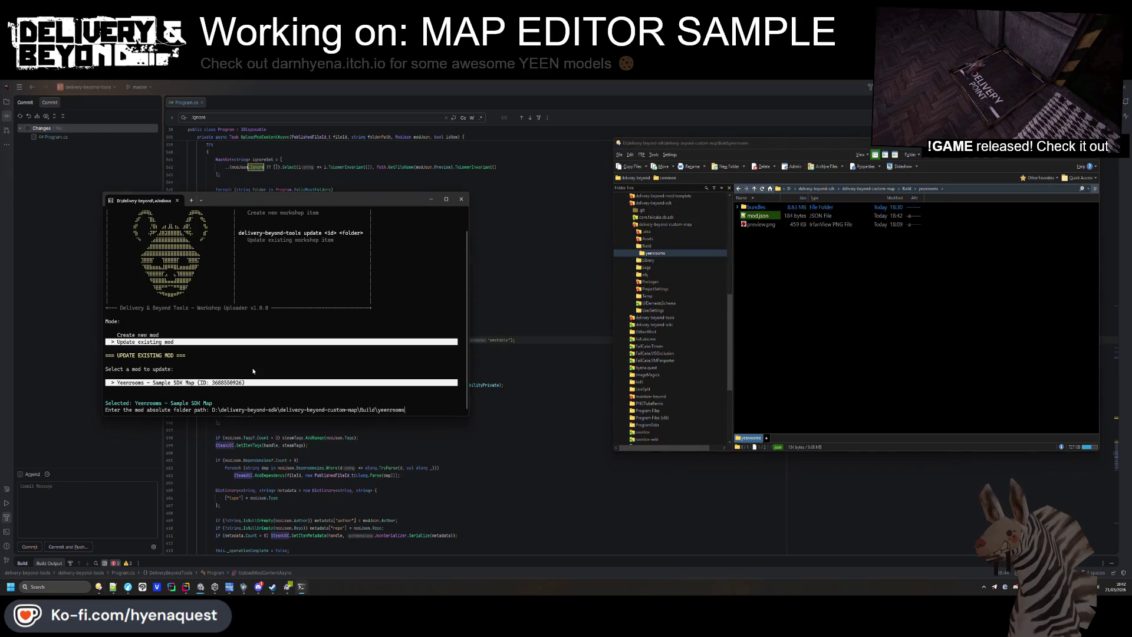
key("Return")
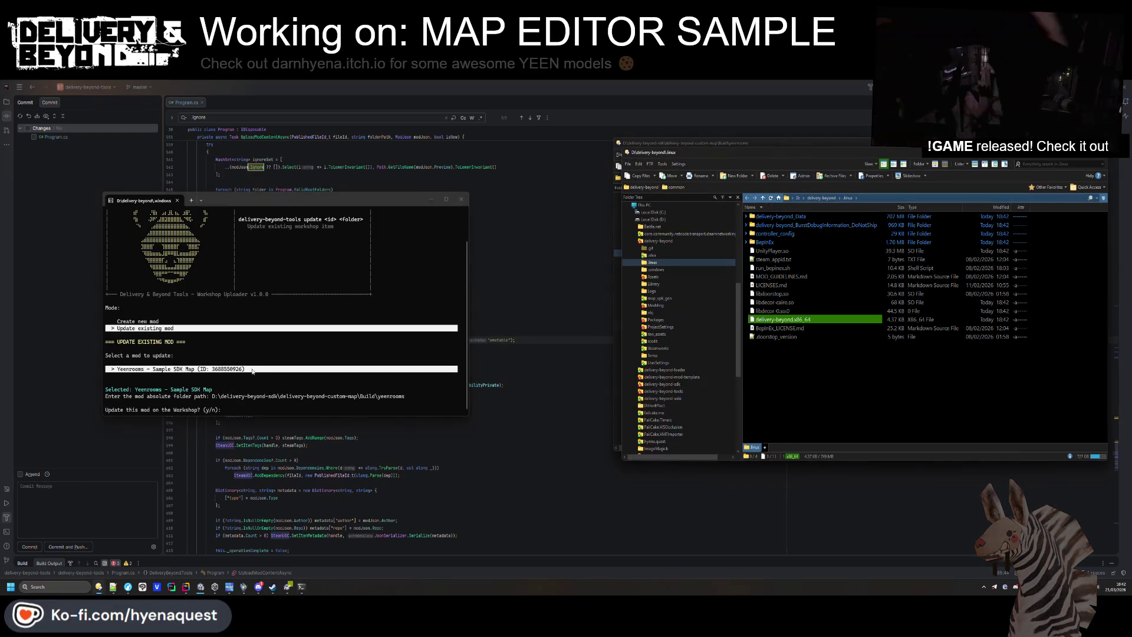
type("y")
key("Return")
Bring the Unity project window with Build Profiles to the front.
left_click(837, 362)
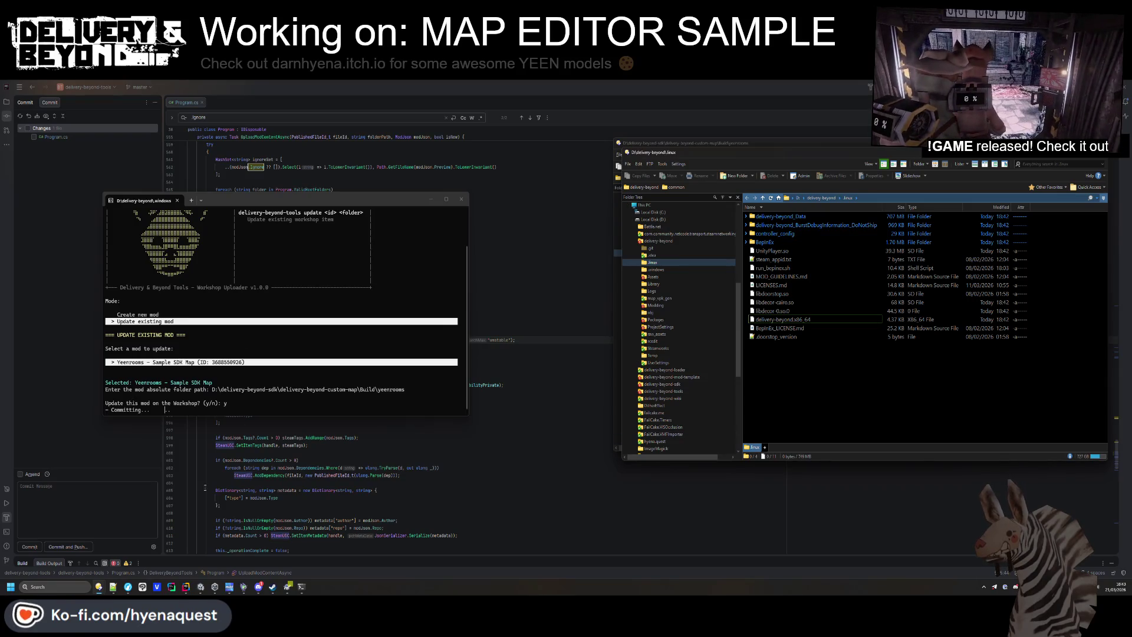
mouse_move(208, 590)
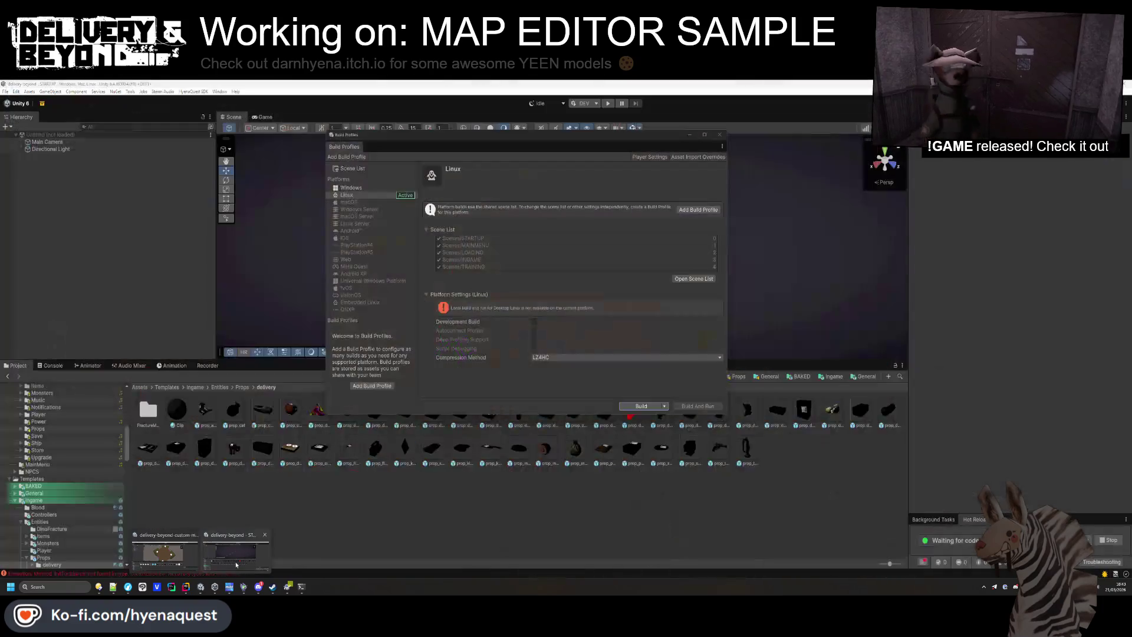
left_click(236, 564)
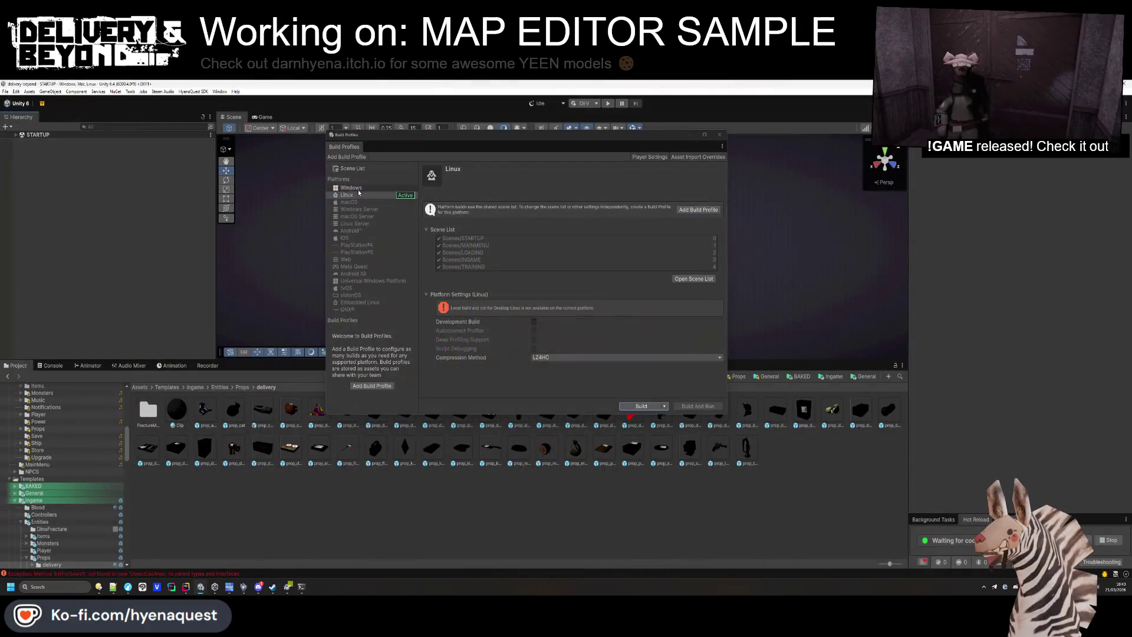
Switch the Unity build platform from Linux to Windows, then bring up the Steam Workshop item page.
left_click(350, 187)
left_click(696, 407)
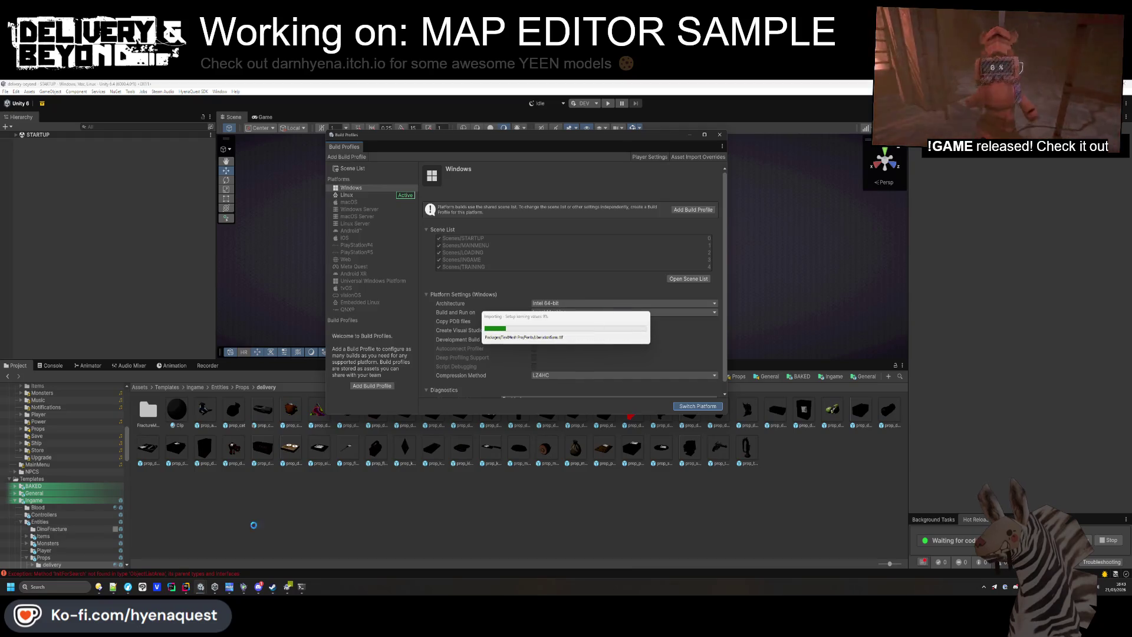
left_click(302, 588)
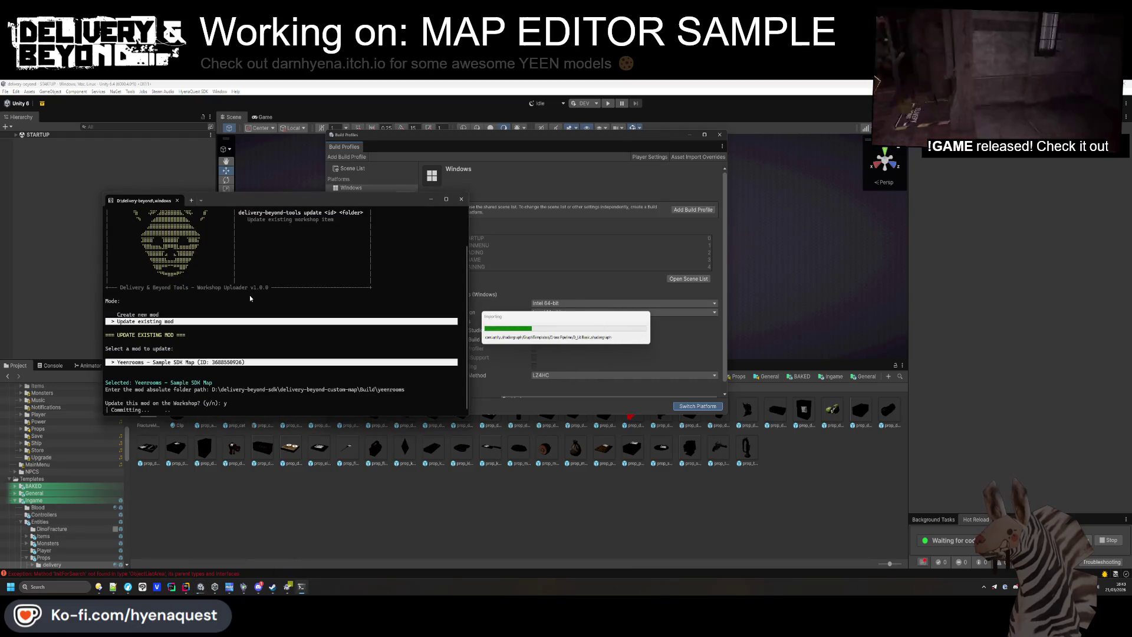
mouse_move(128, 587)
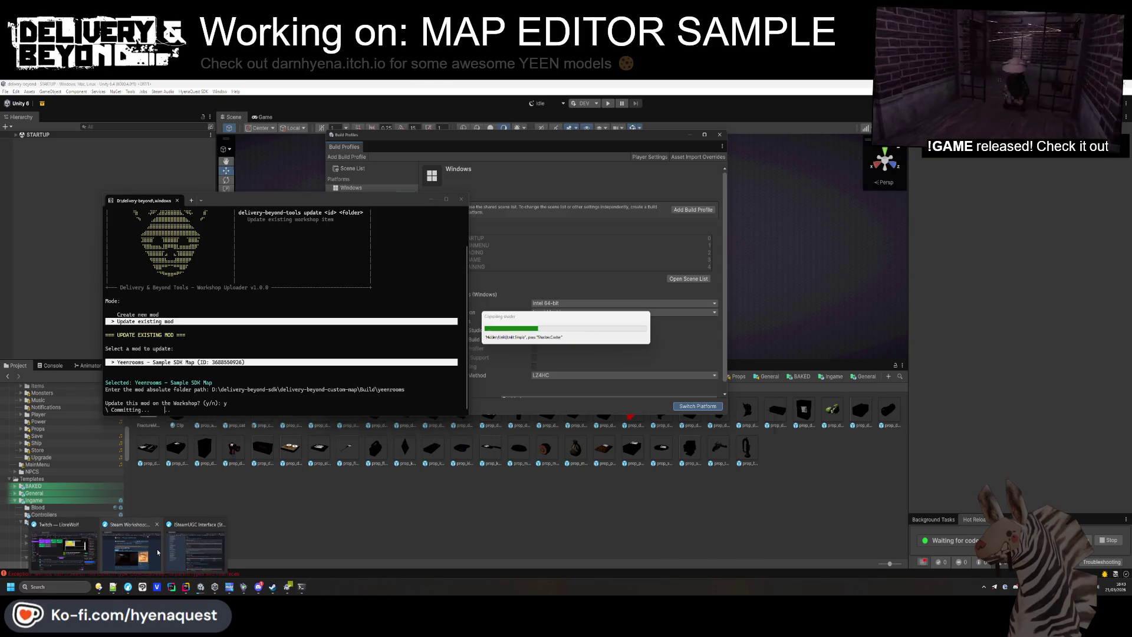
left_click(133, 550)
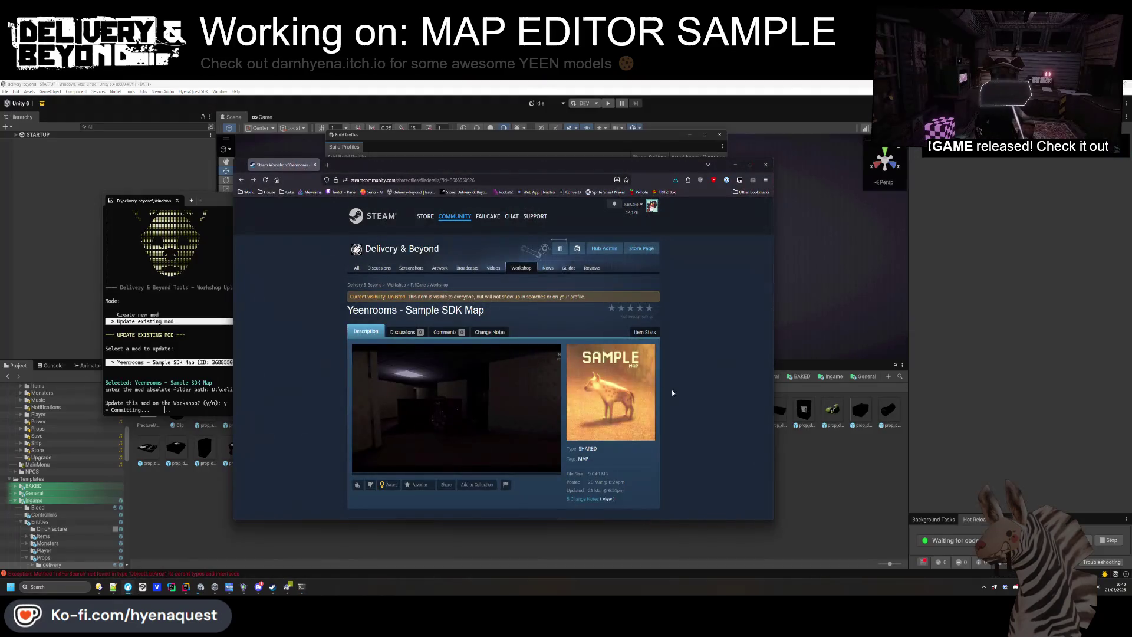
Move the browser aside and scroll through the Yeenrooms - Sample SDK Map page's description and comments.
scroll(501, 330, "down", 3)
mouse_move(538, 158)
left_mouse_down()
mouse_move(720, 156)
mouse_move(755, 129)
left_mouse_up()
scroll(900, 359, "down", 3)
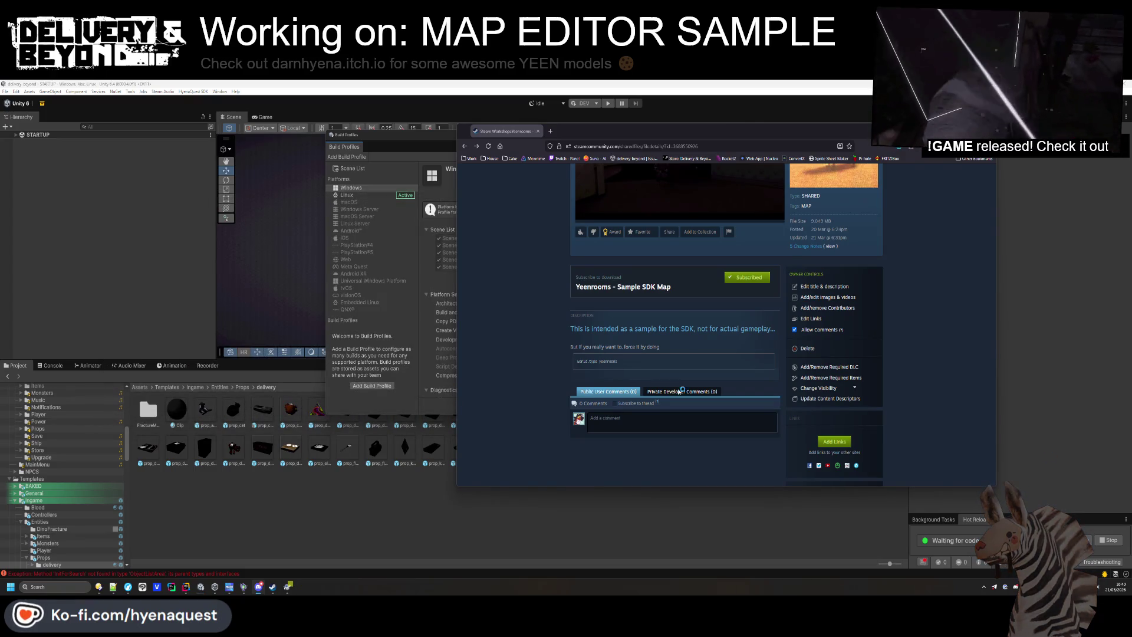
left_click(605, 461)
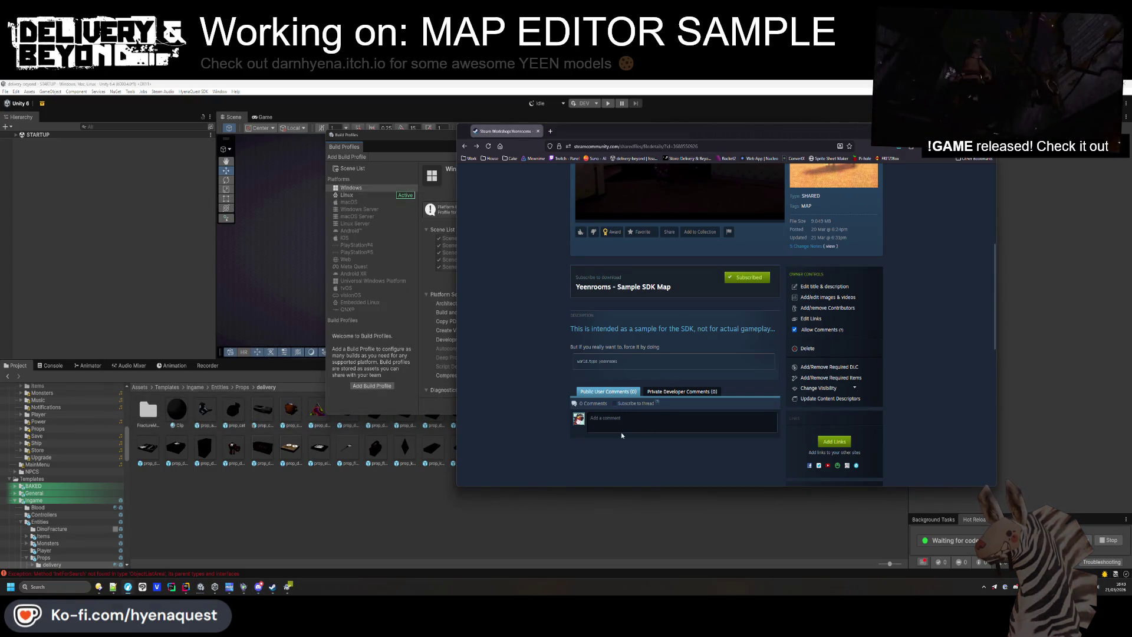
scroll(621, 435, "up", 4)
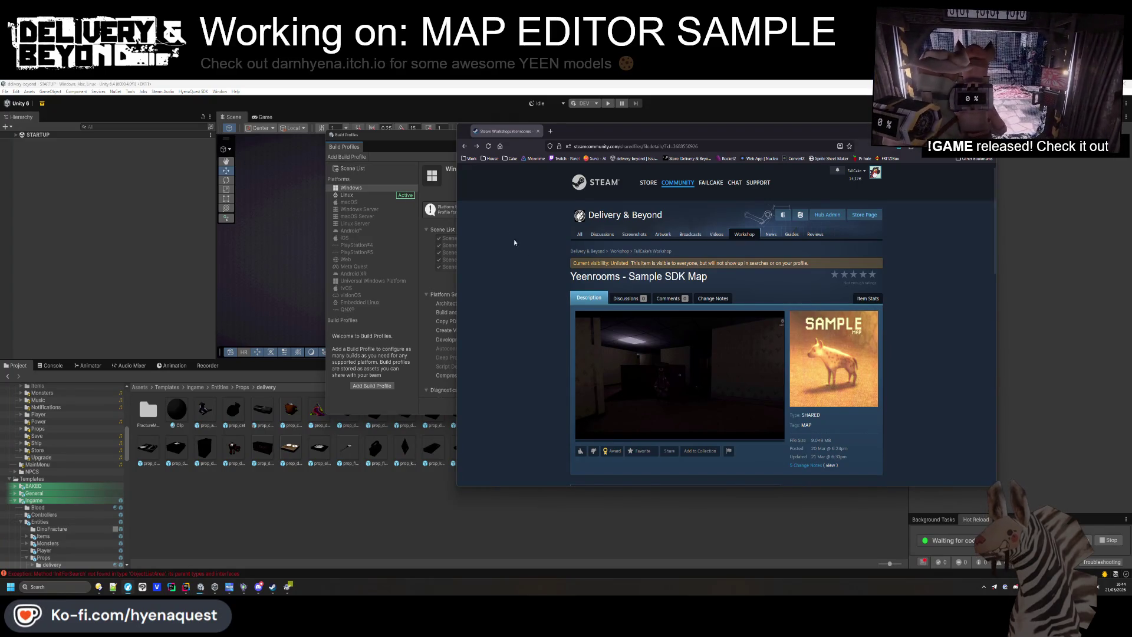
scroll(514, 339, "down", 5)
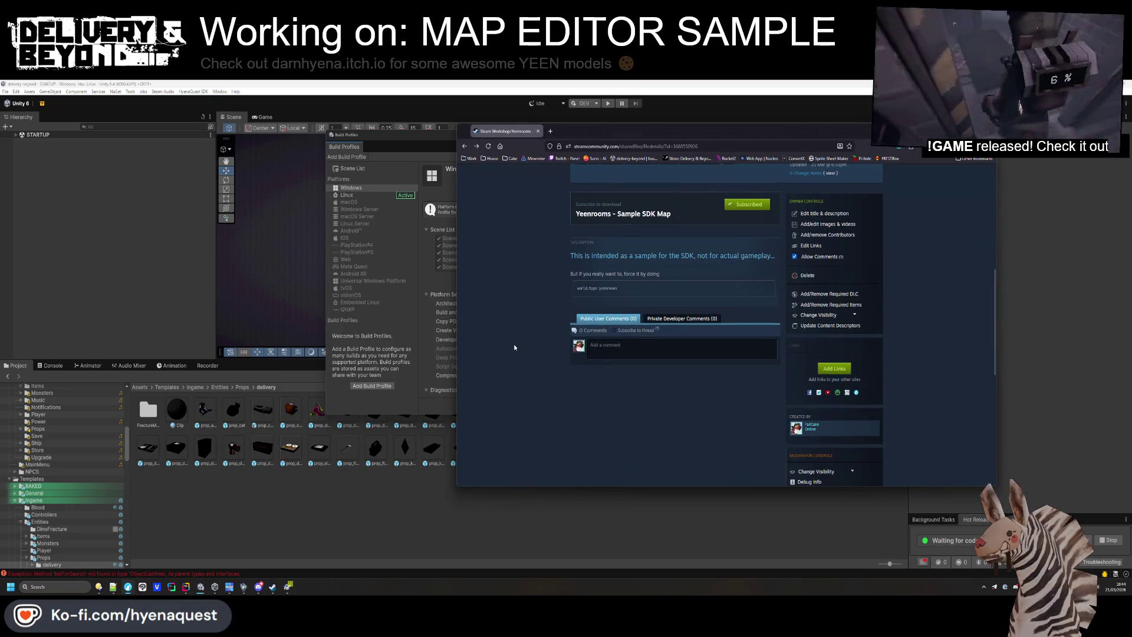
scroll(514, 345, "down", 3)
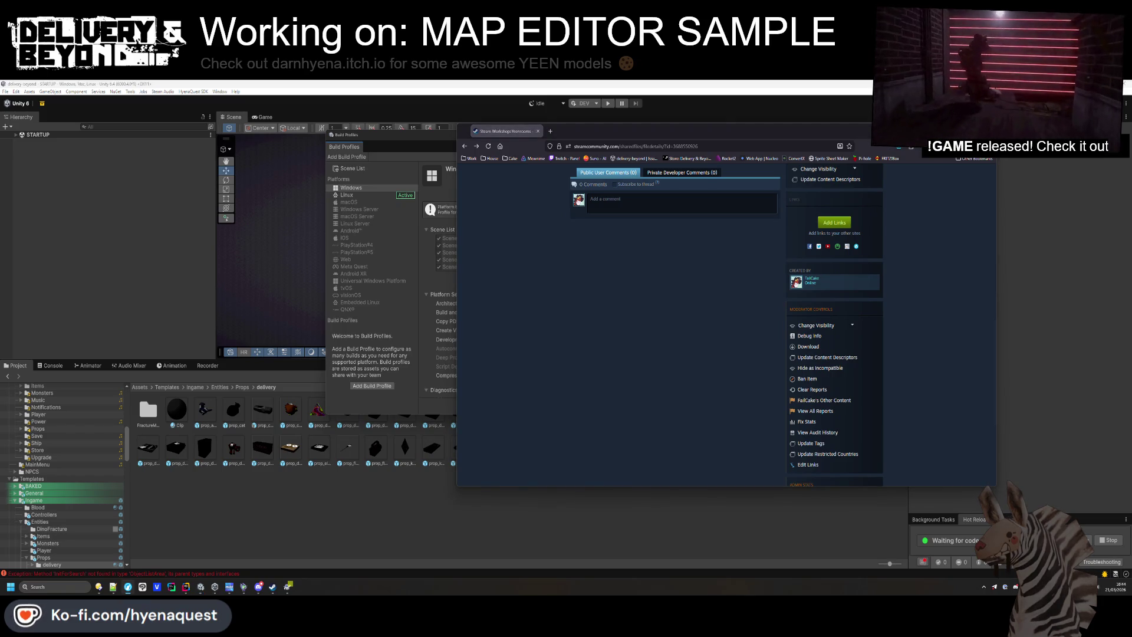
scroll(555, 291, "up", 5)
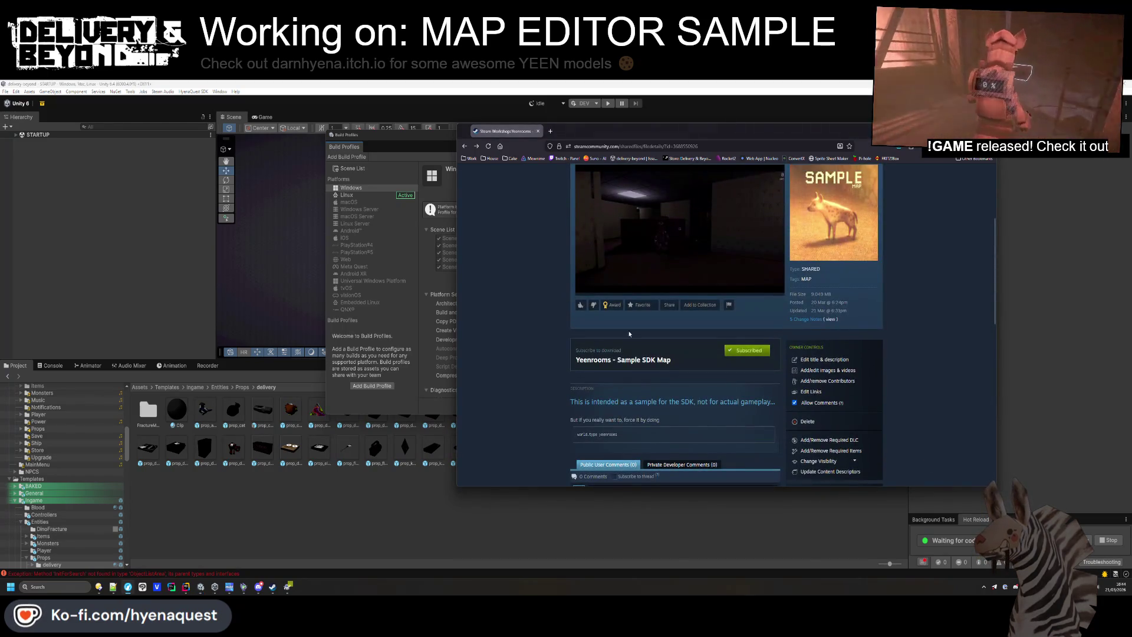
scroll(605, 321, "down", 1)
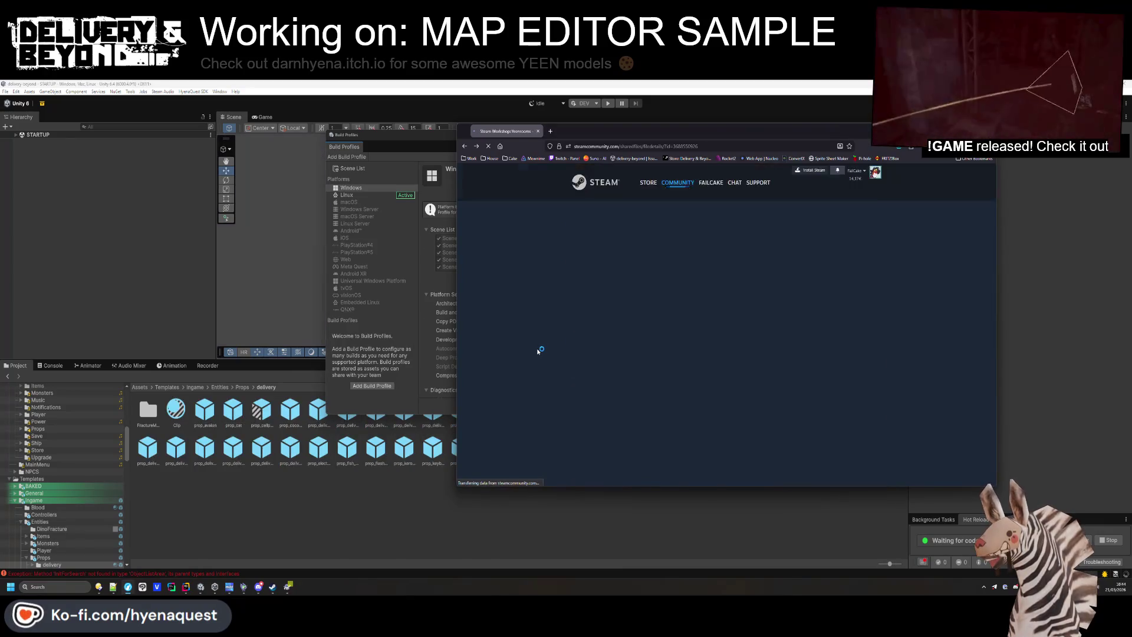
scroll(562, 366, "down", 3)
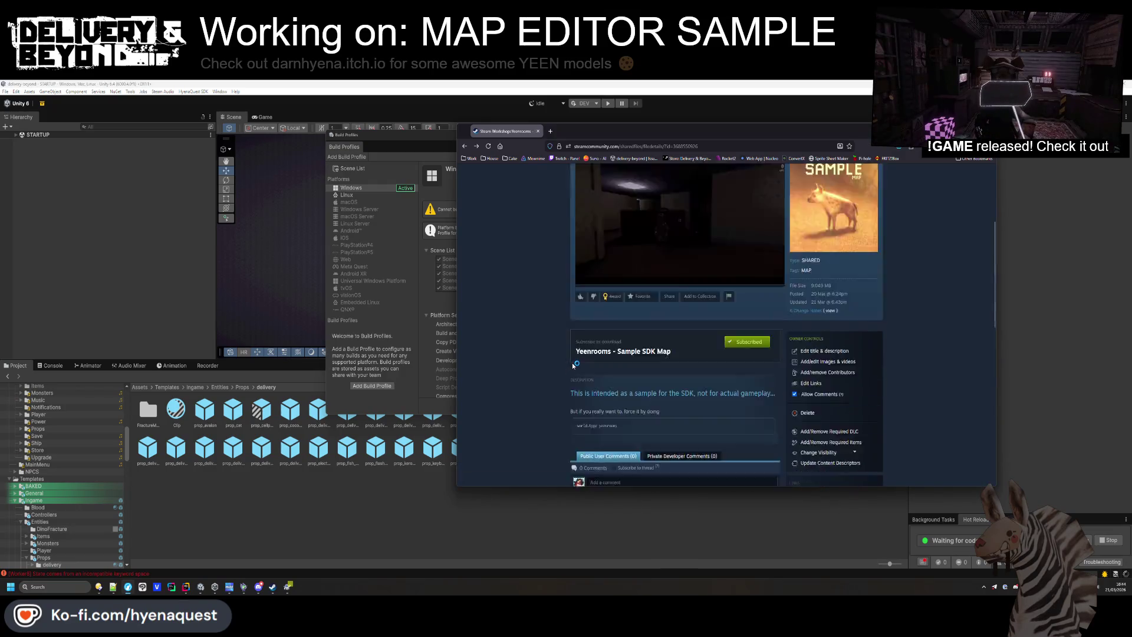
scroll(573, 365, "up", 2)
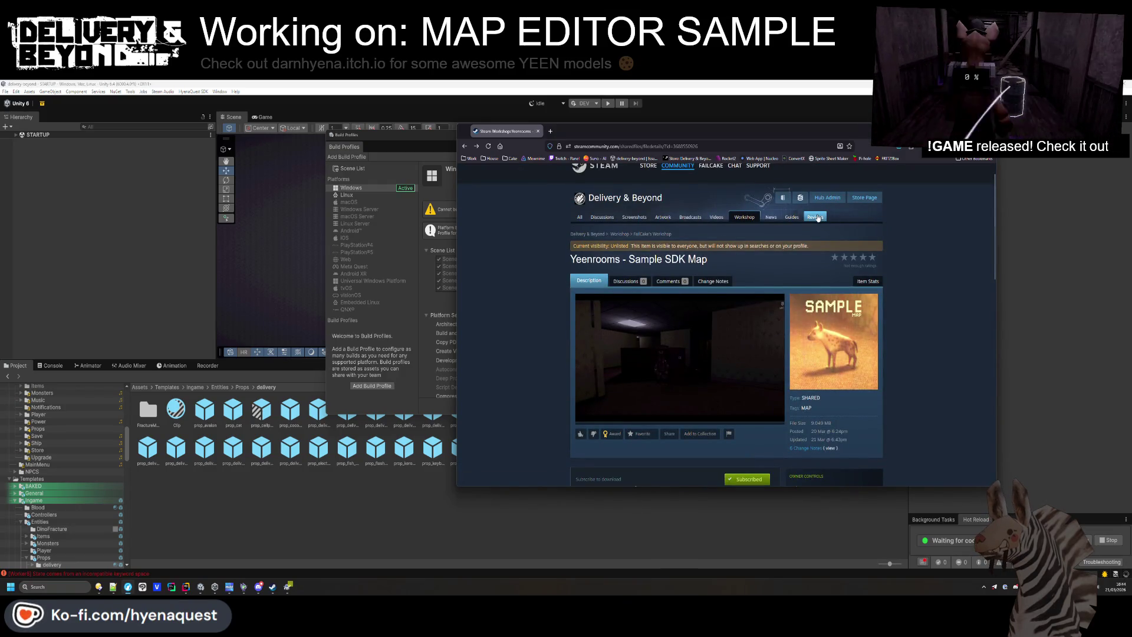
scroll(682, 233, "down", 1)
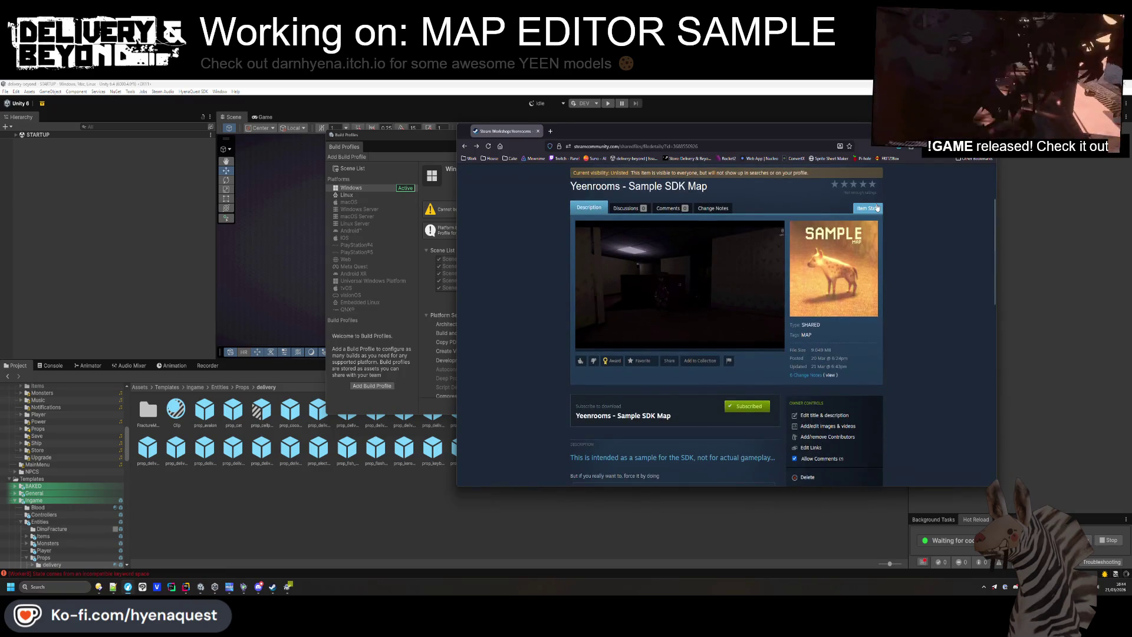
scroll(708, 248, "down", 1)
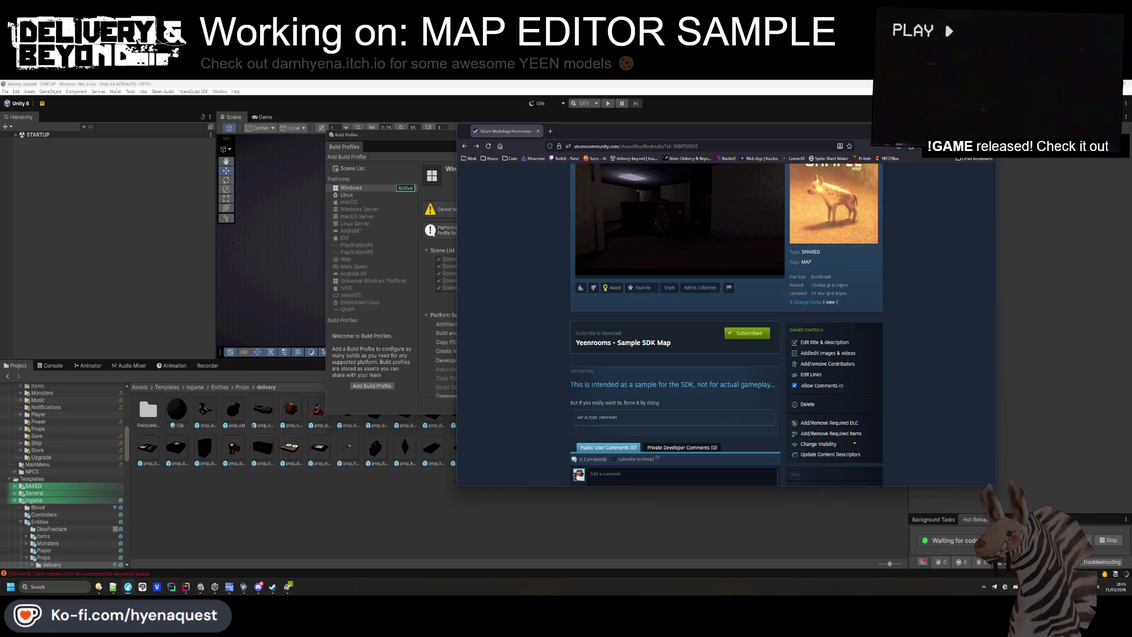
left_click(1048, 560)
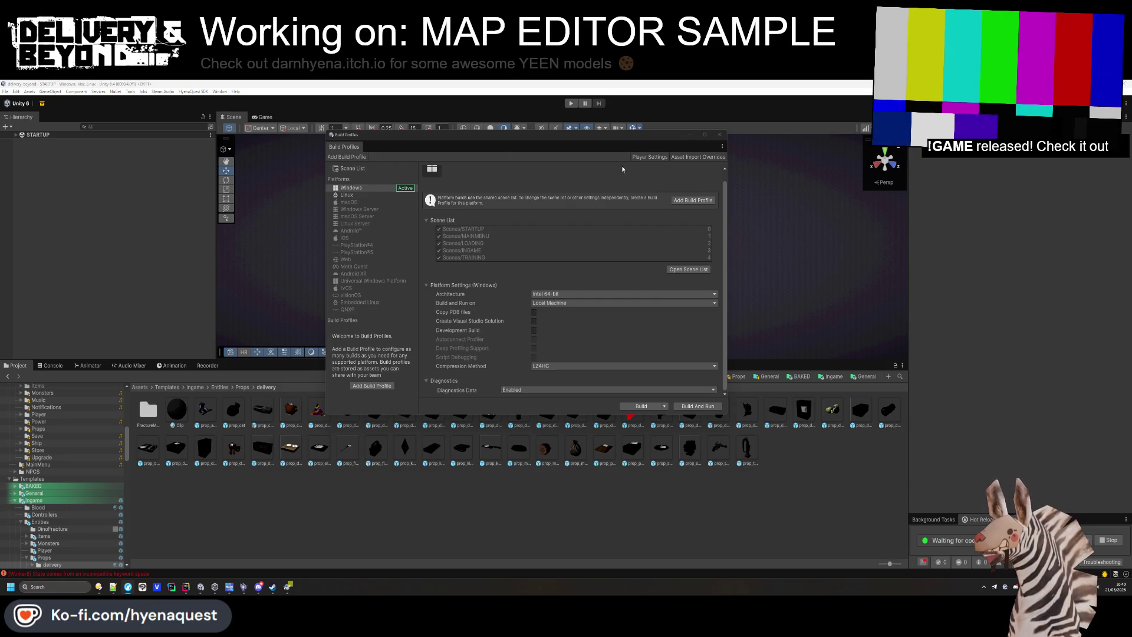
Open Player Settings from Unity's Build Profiles window.
left_click(649, 156)
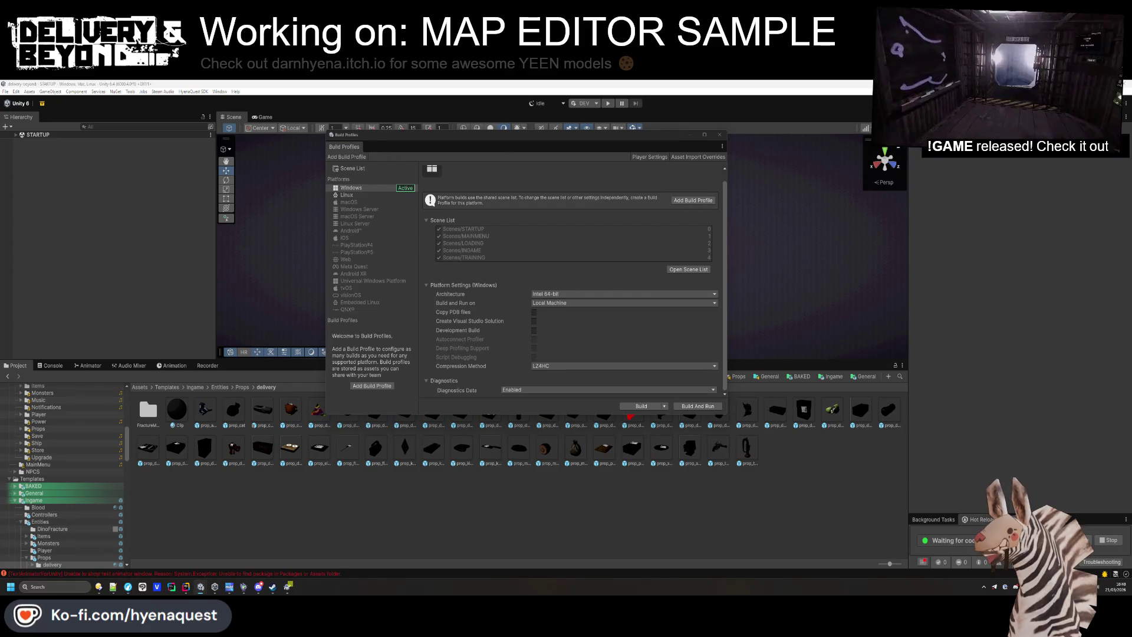
Enable DirectStorage in the Player settings and close the project settings.
scroll(459, 374, "down", 3)
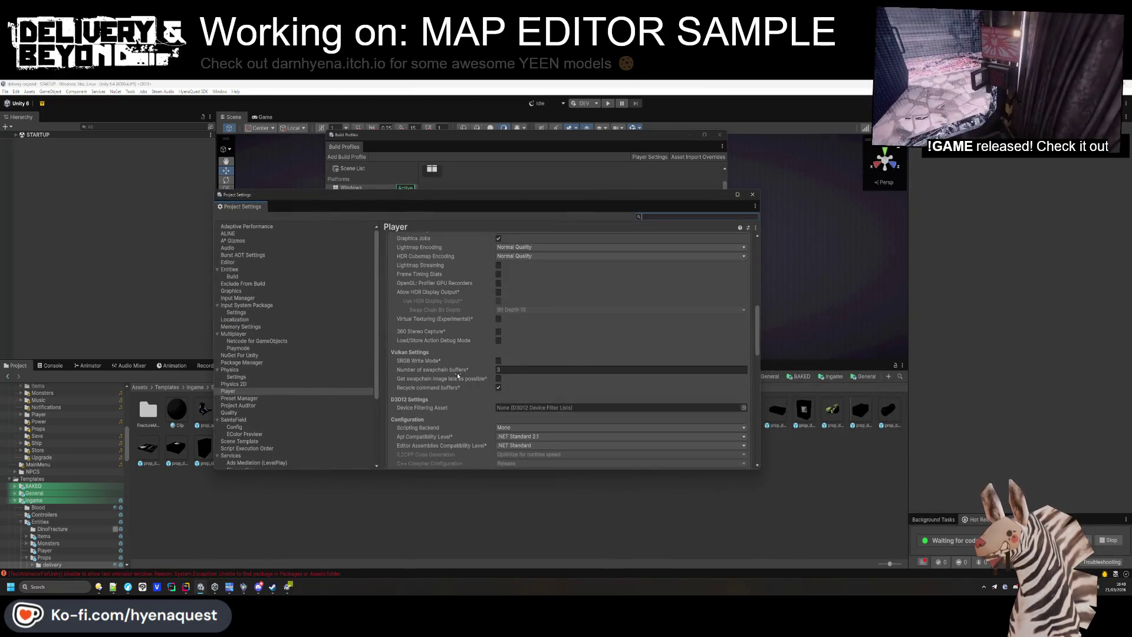
scroll(470, 387, "down", 10)
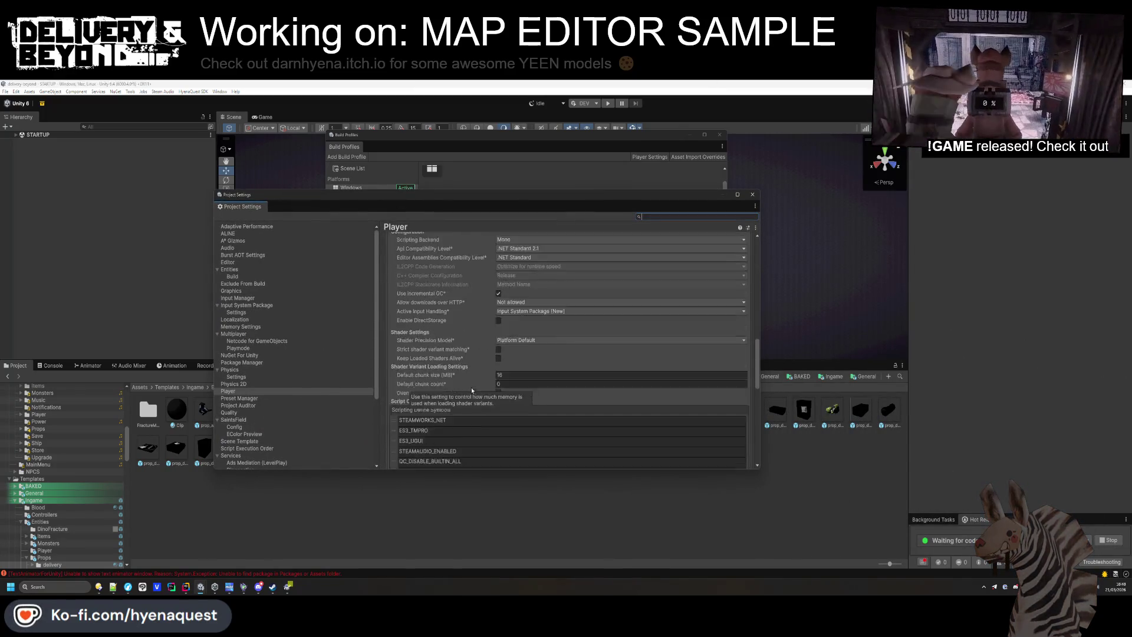
left_click(498, 268)
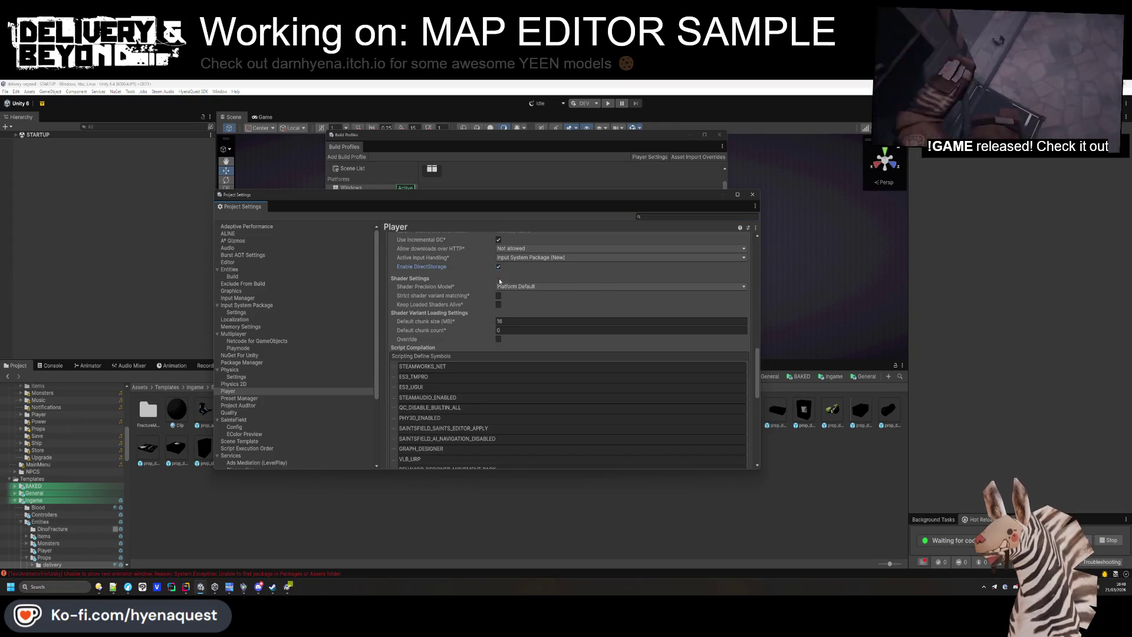
left_click(752, 194)
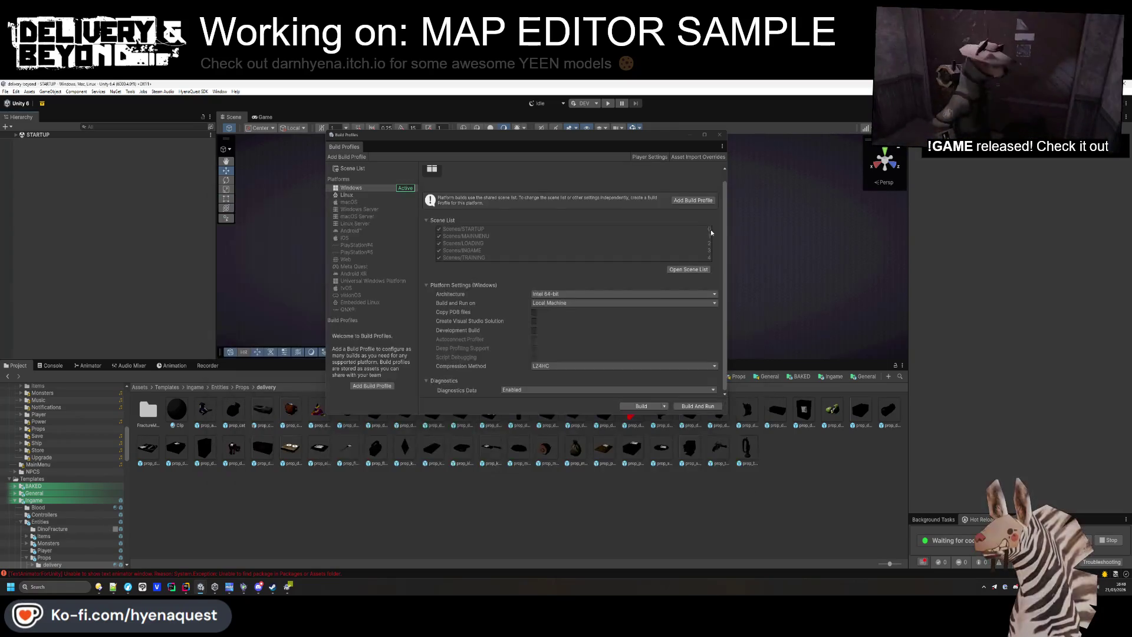
Start a Windows build, deleting the old files in the windows folder and choosing it as destination.
left_click(664, 406)
left_click(642, 415)
mouse_move(98, 586)
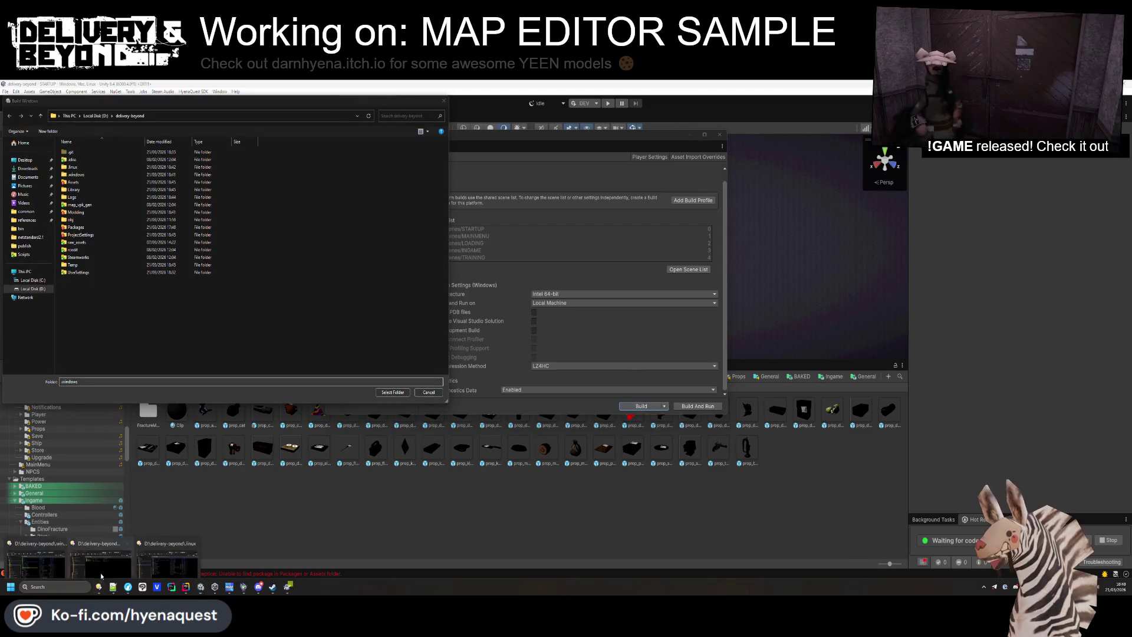
left_click(142, 551)
left_click(806, 199)
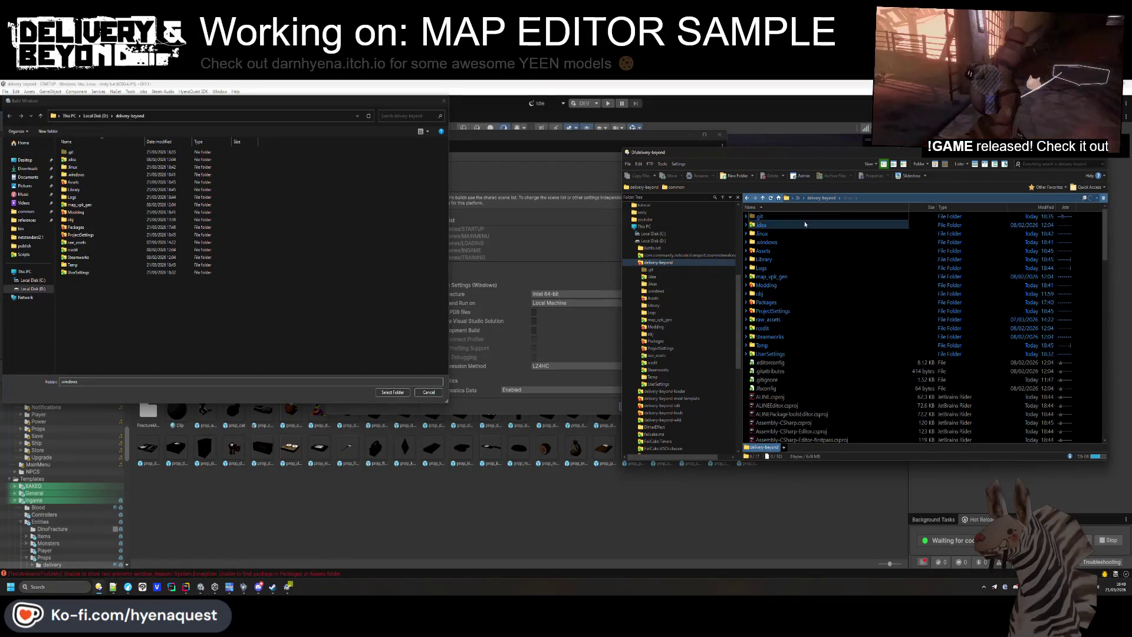
double_click(778, 241)
key("ctrl+a")
key("Delete")
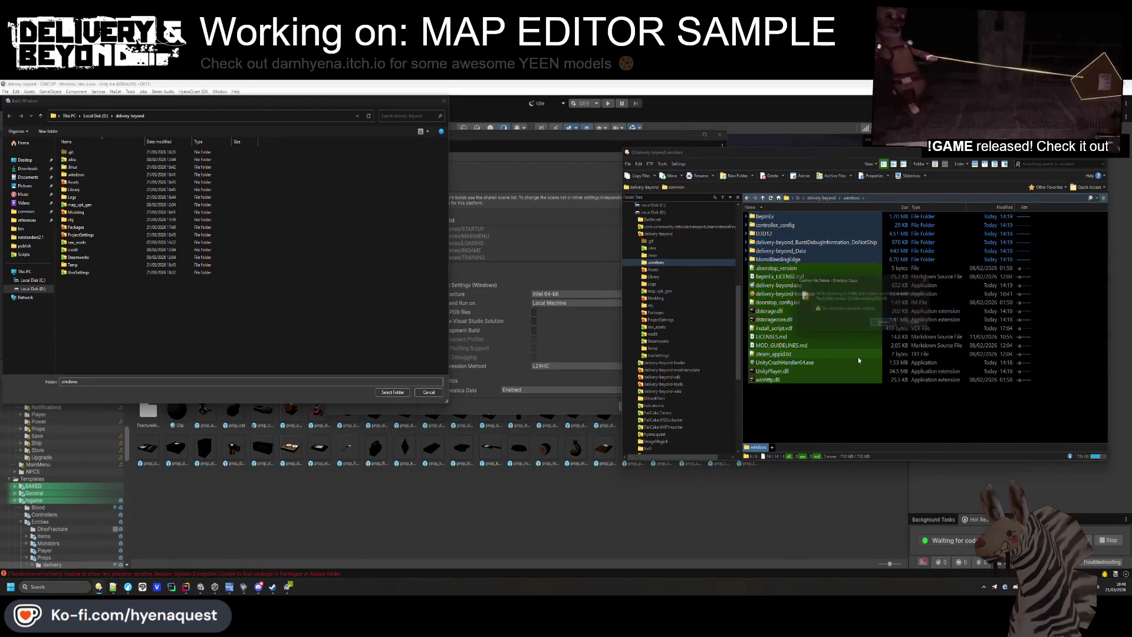
left_click(399, 392)
left_click(398, 392)
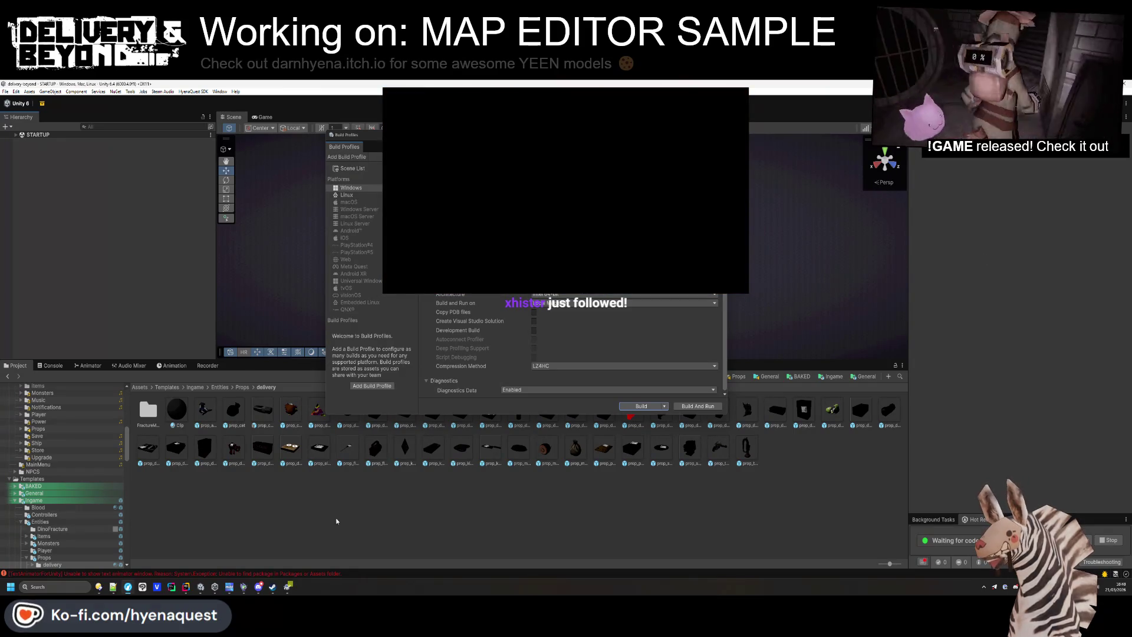
Close the finished Git progress window and return to Unity to watch the build.
left_click(290, 587)
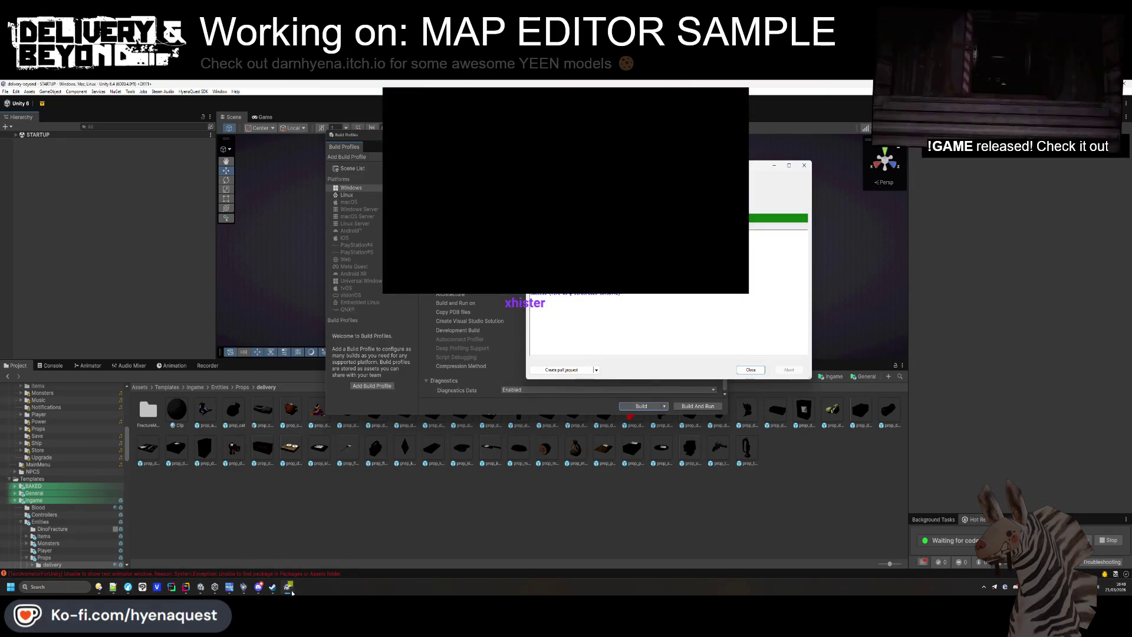
left_click(745, 369)
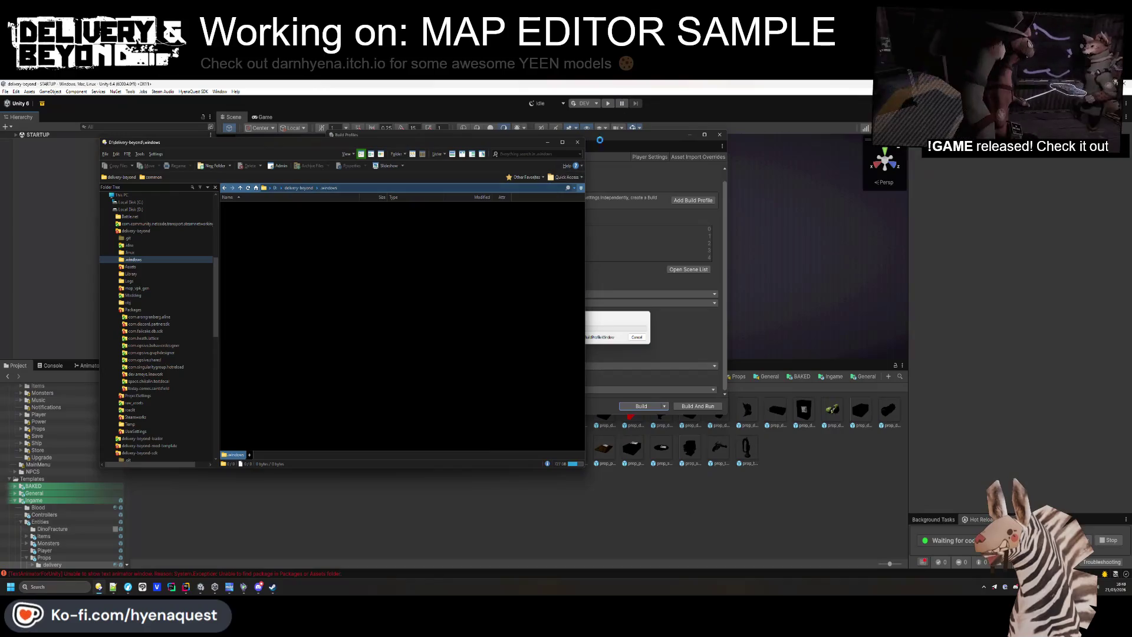
left_click(208, 588)
mouse_move(207, 592)
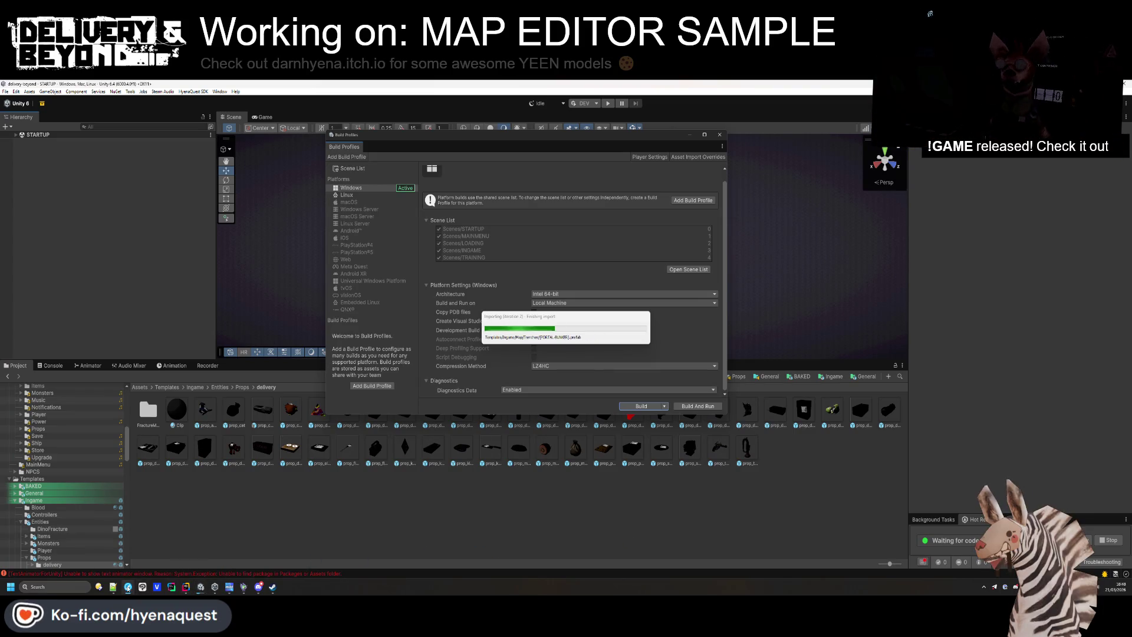
mouse_move(128, 586)
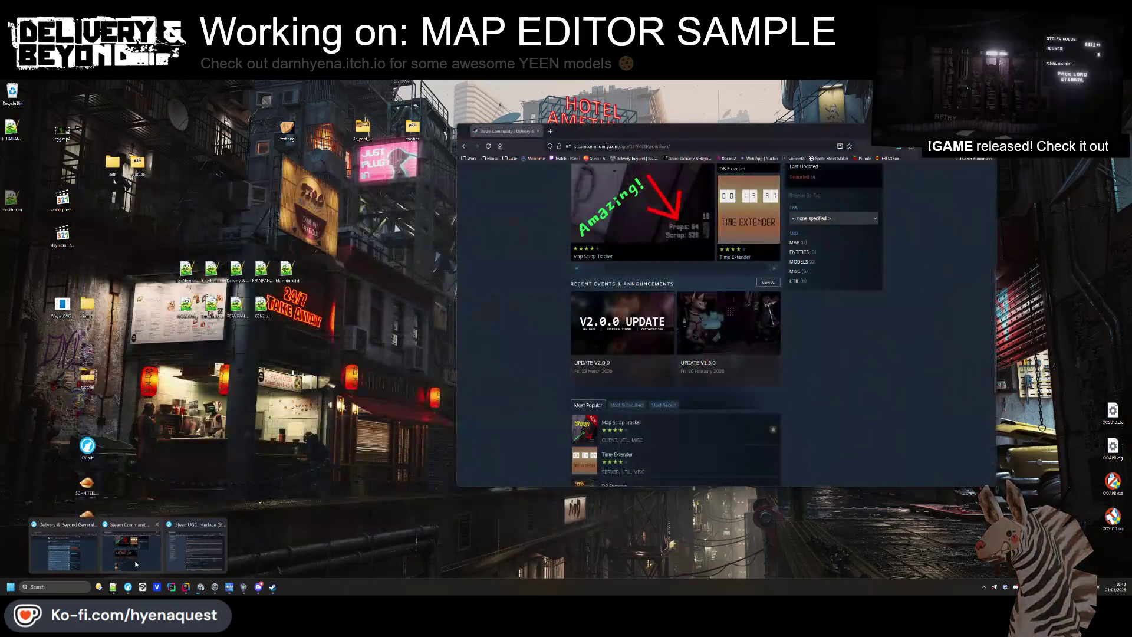
left_click(130, 549)
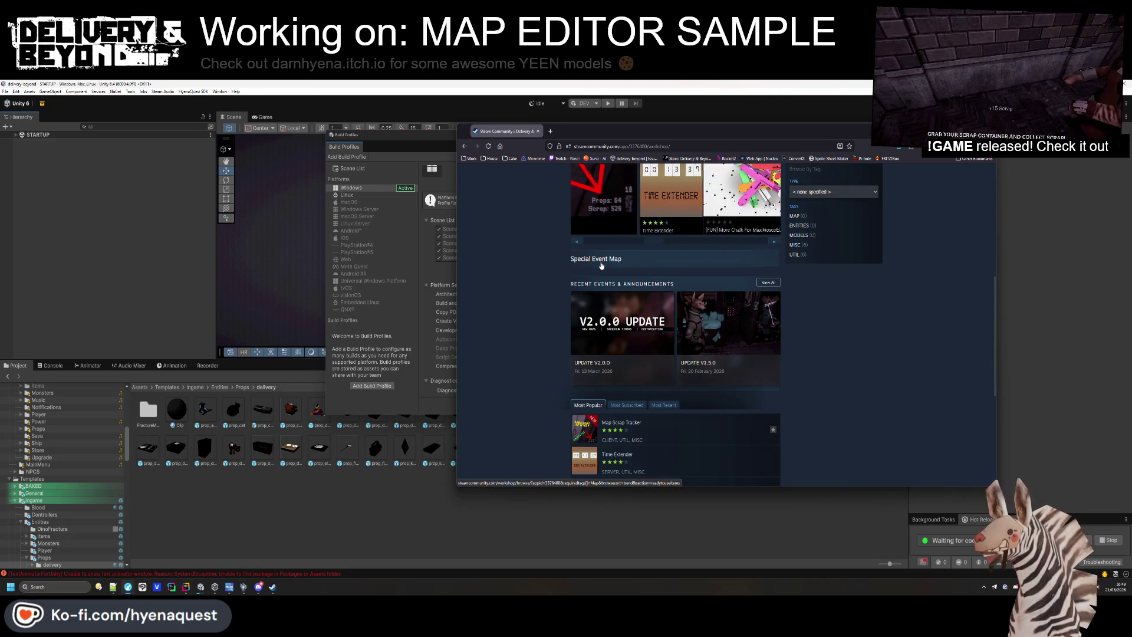
Browse Workshop items tagged MAP, then go back and scroll the game's workshop home page.
left_click(601, 265)
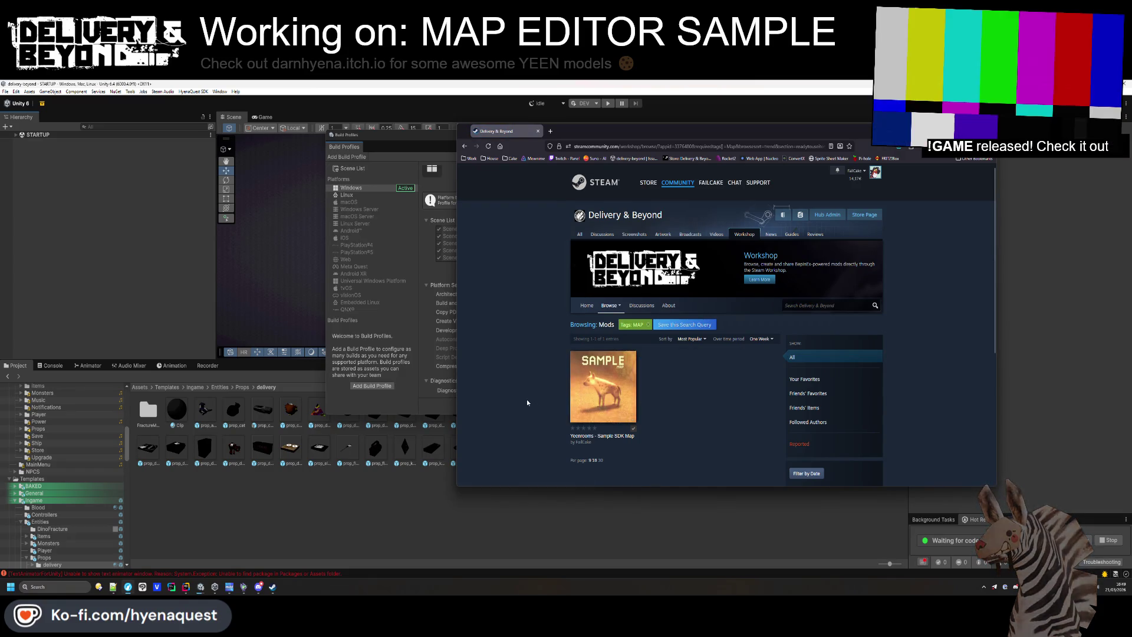
key("alt+Left")
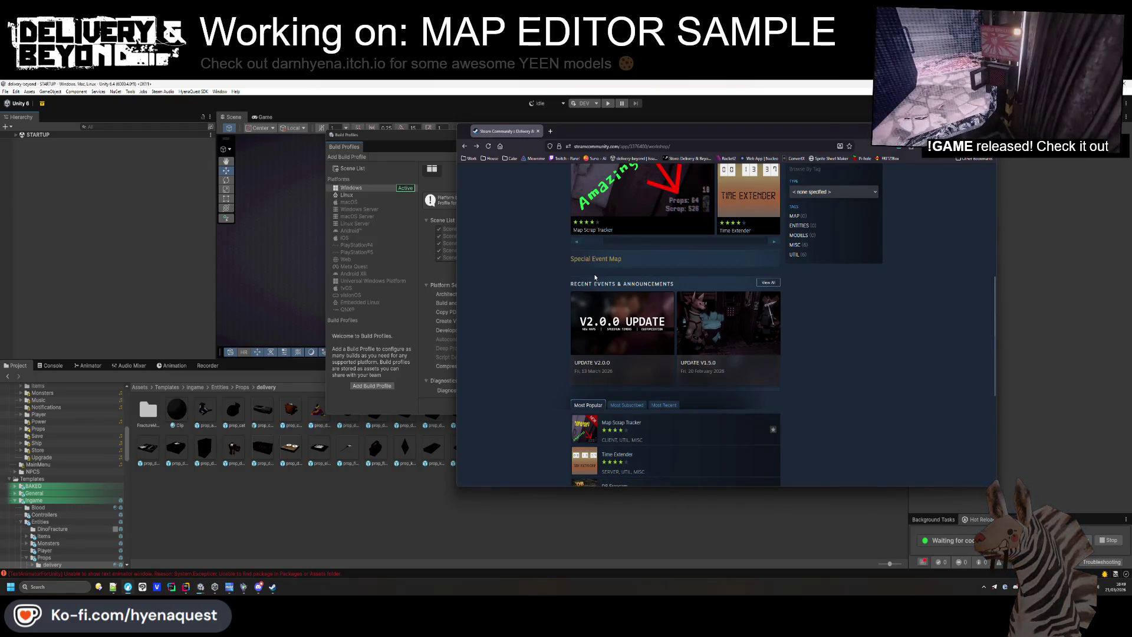
scroll(836, 357, "up", 3)
scroll(814, 370, "up", 2)
mouse_move(825, 351)
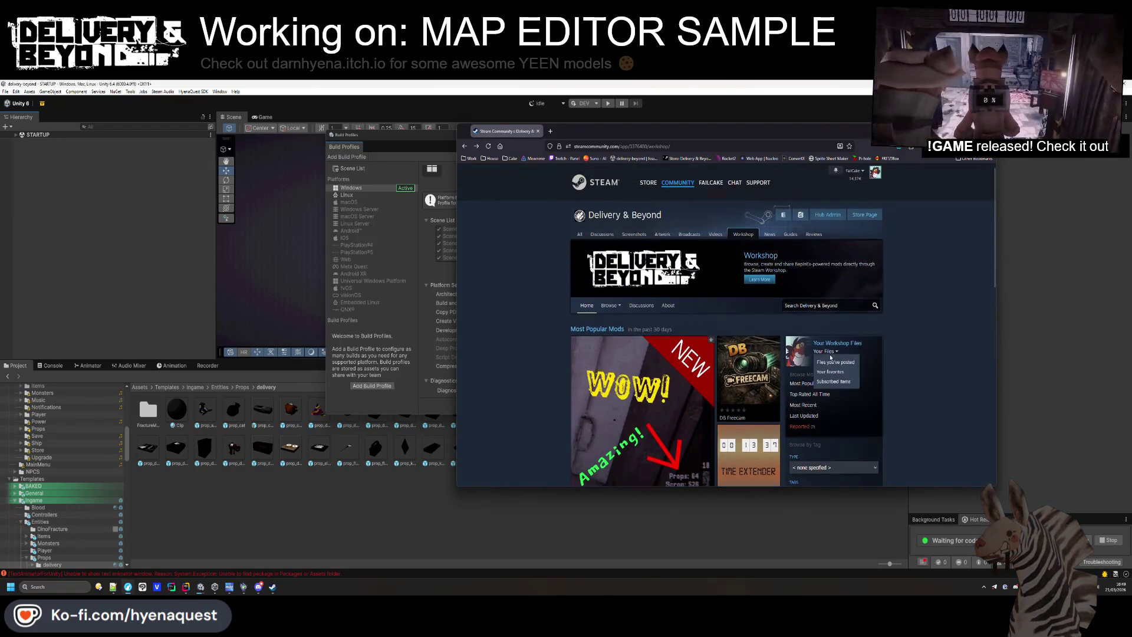
scroll(513, 360, "down", 3)
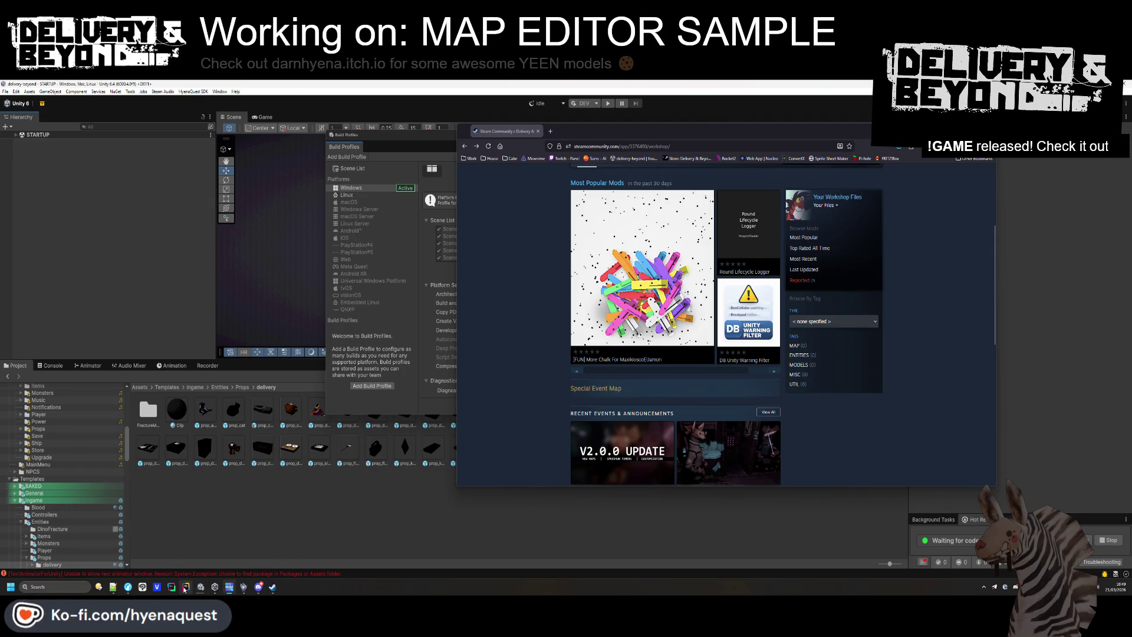
mouse_move(200, 587)
mouse_move(211, 554)
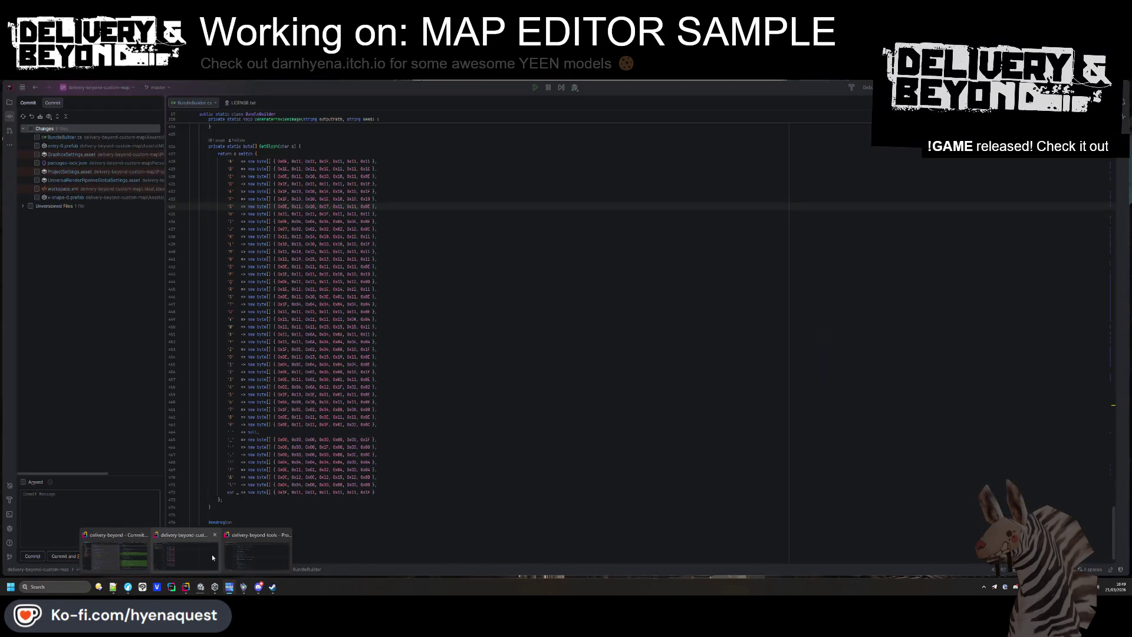
Stage the Program.cs change and write the commit message "Add SetRequiredGameVersions unstable".
left_click(256, 551)
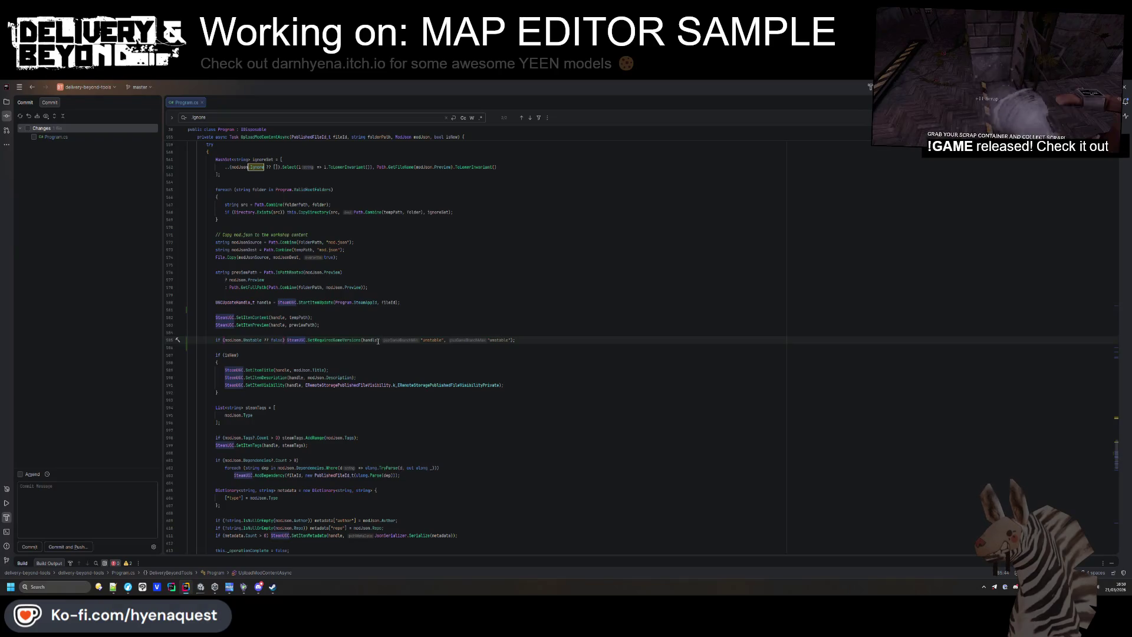
mouse_move(341, 340)
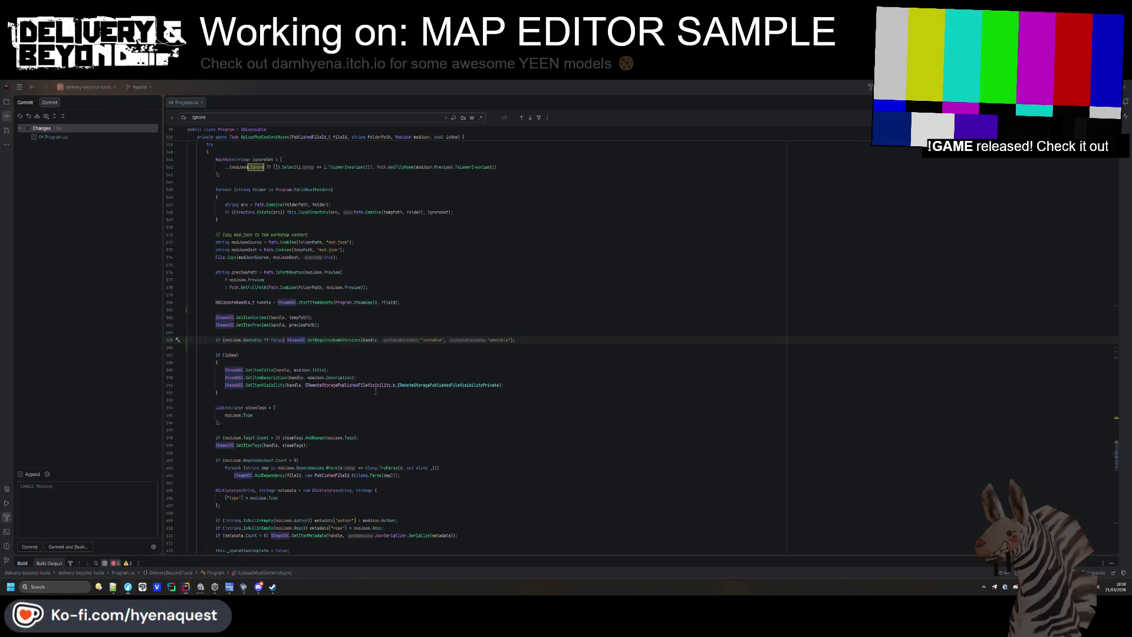
left_click(330, 392)
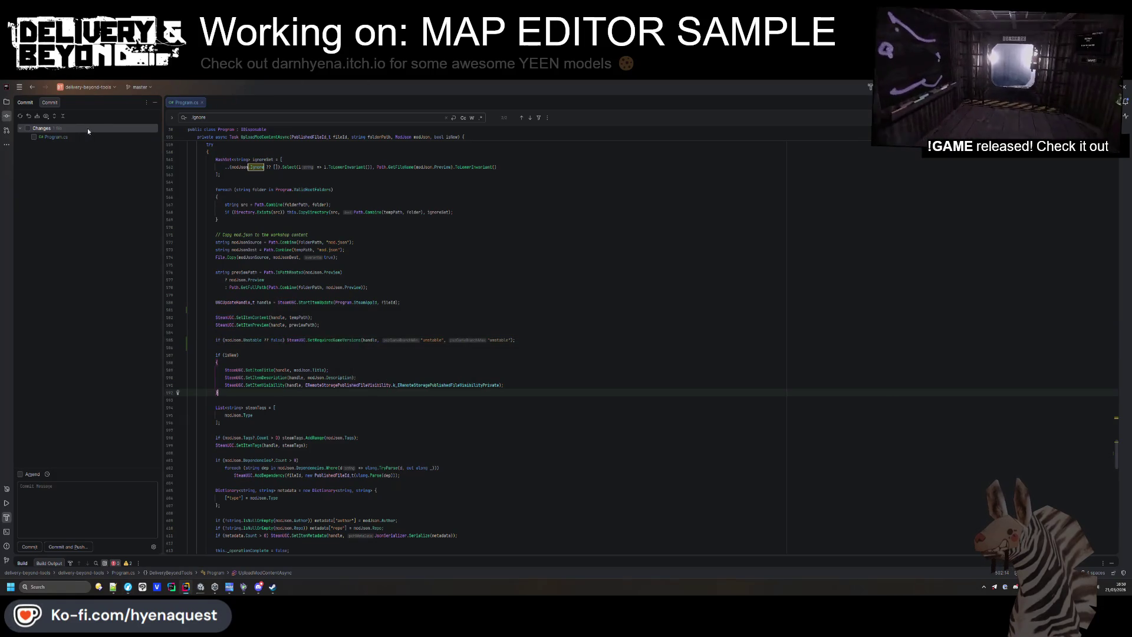
left_click(28, 128)
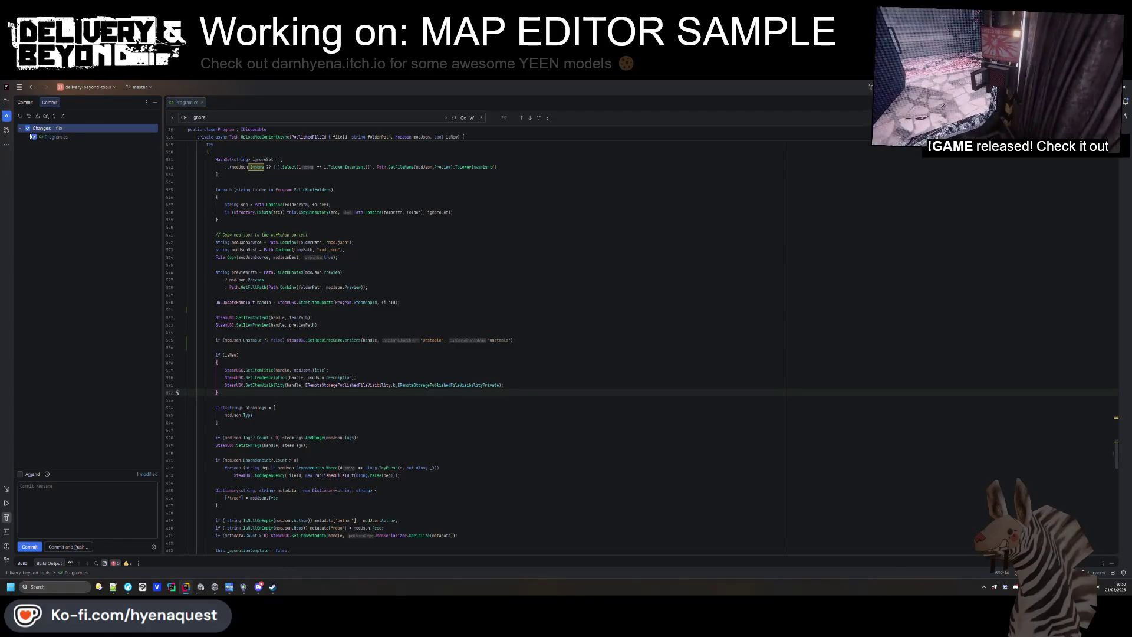
left_click(97, 527)
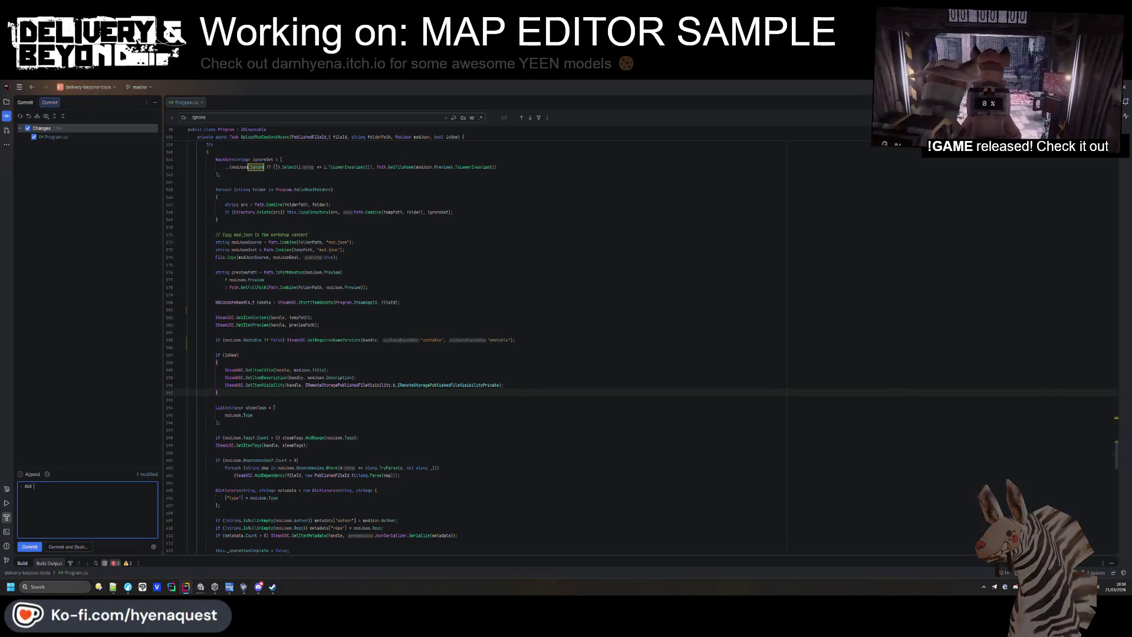
left_click(331, 347)
double_click(331, 344)
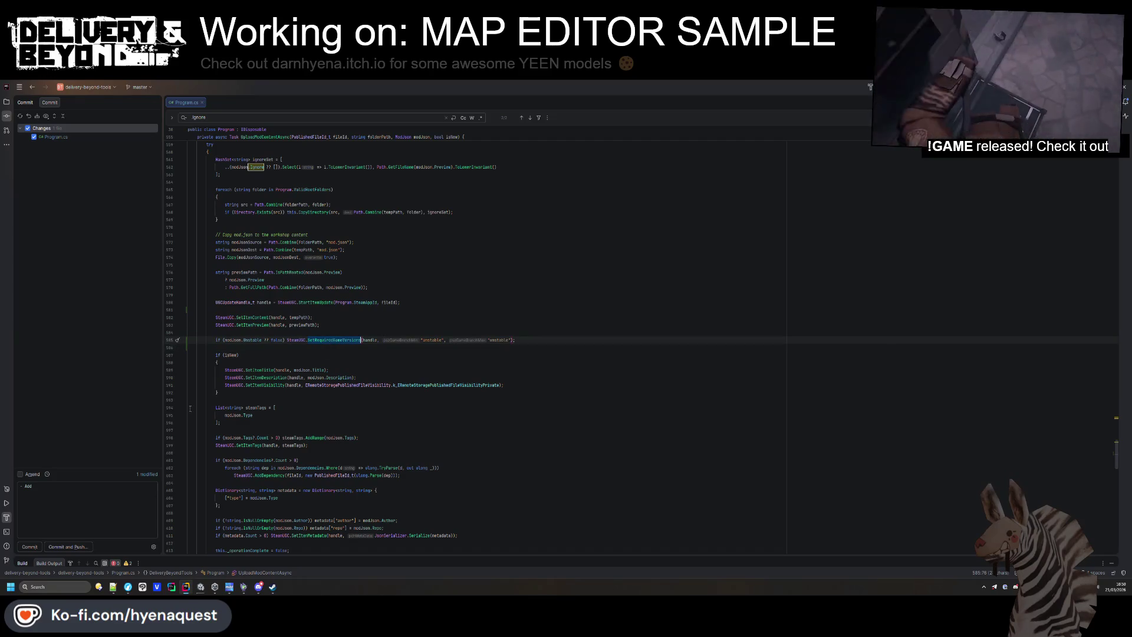
left_click(63, 495)
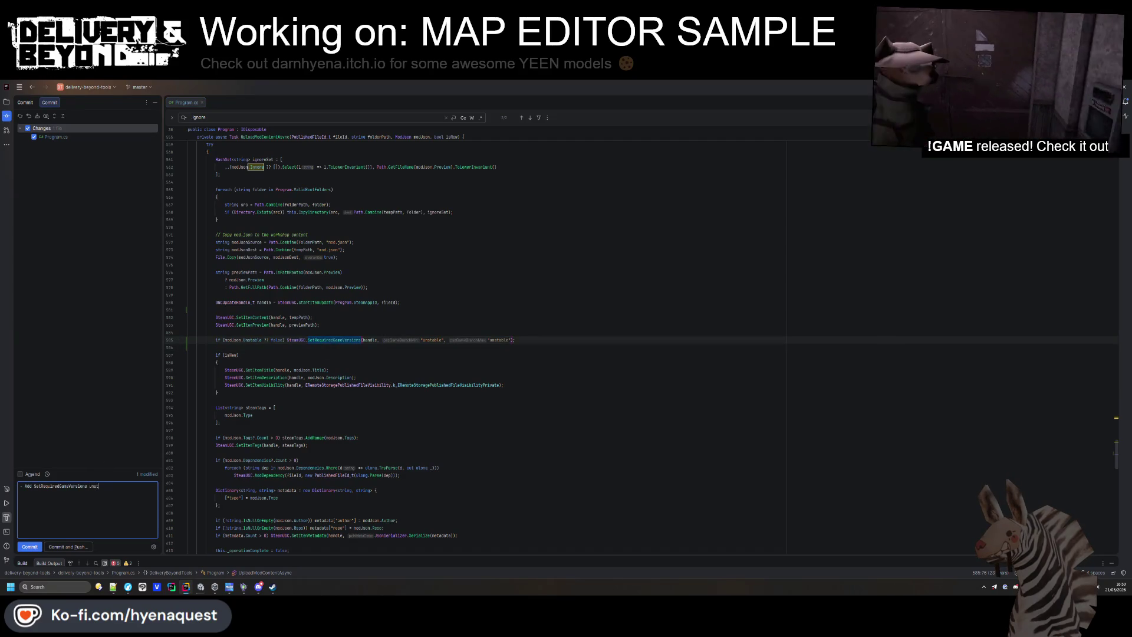
Commit and push the change to origin/master, then restore down the Rider window.
left_click(69, 546)
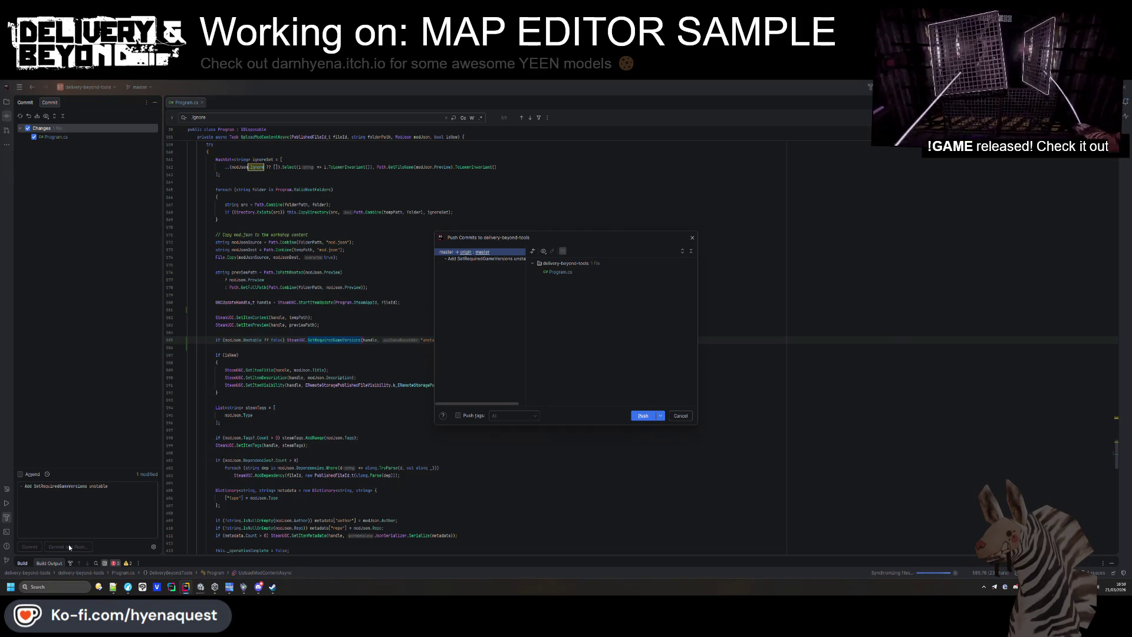
left_click(642, 415)
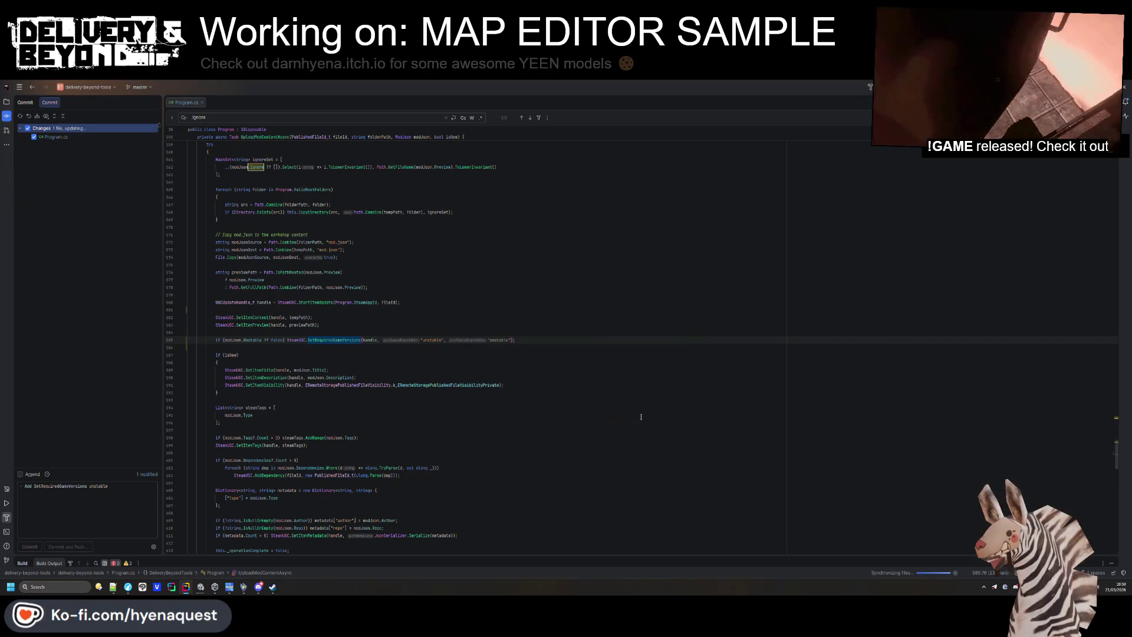
left_click(481, 448)
left_click_drag(244, 89, 228, 105)
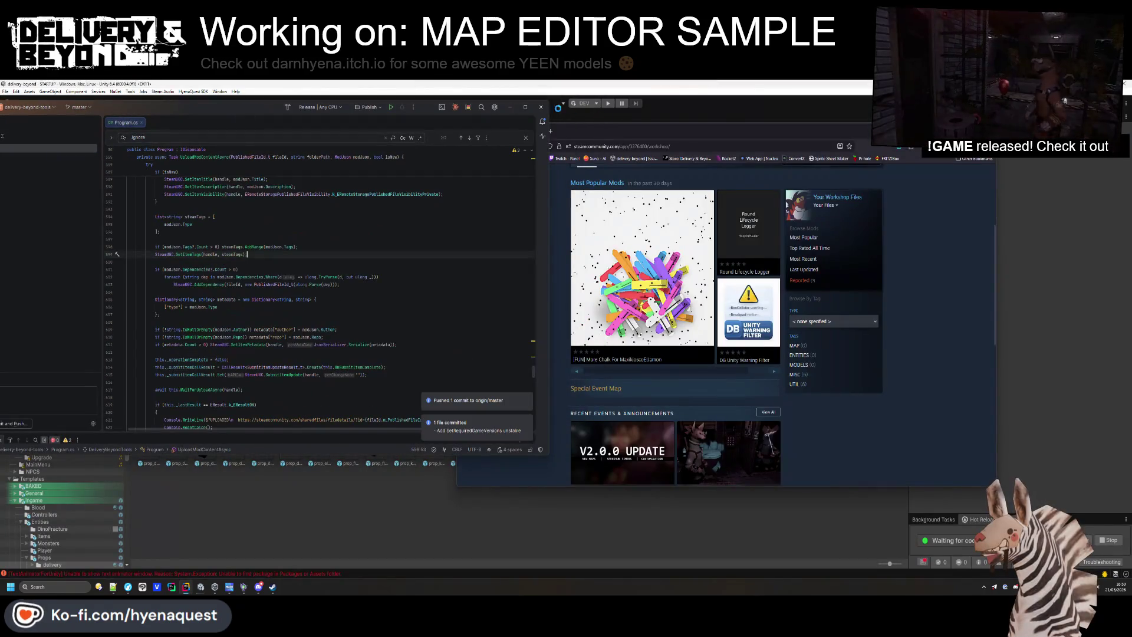
Close the tools project window, switch to the delivery-beyond Rider window and close its open files.
left_click(541, 107)
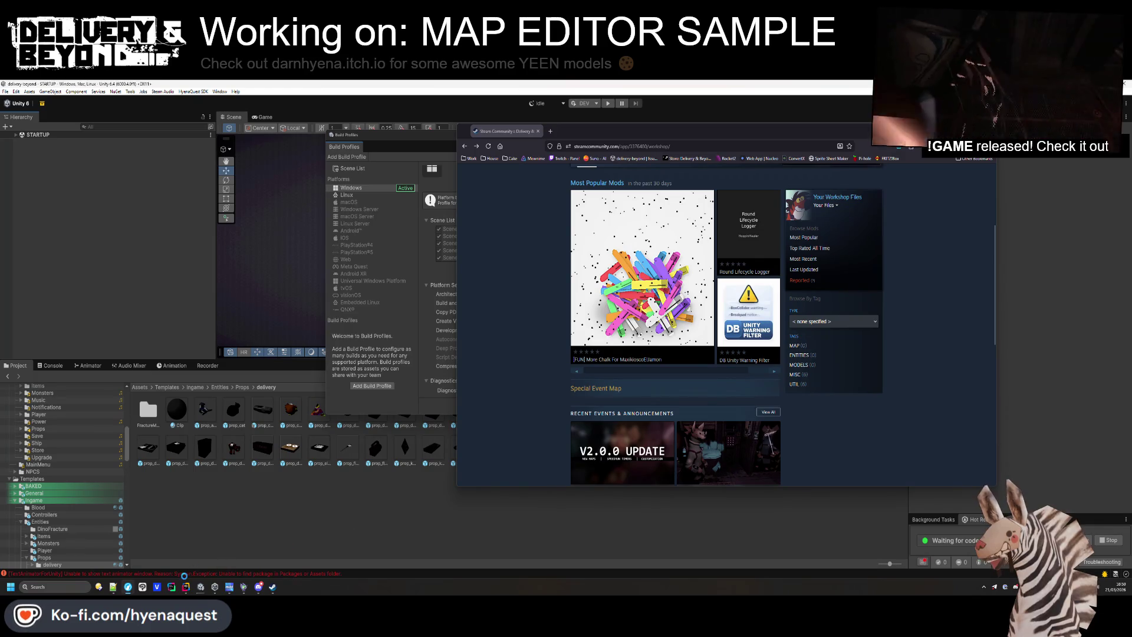
mouse_move(186, 587)
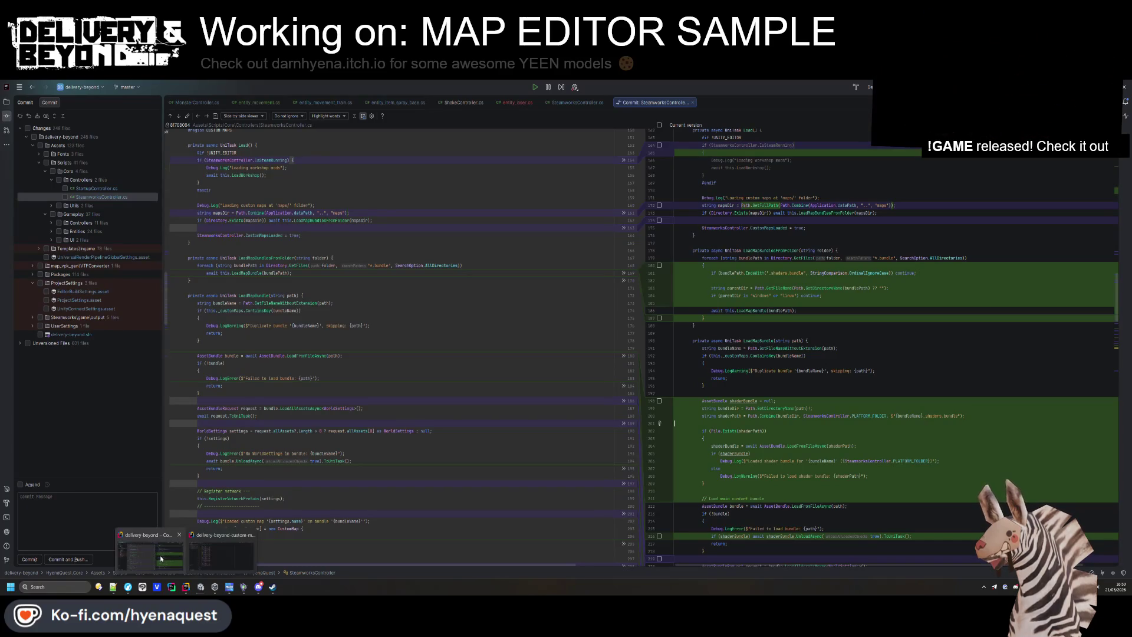
left_click(161, 558)
middle_click(185, 103)
middle_click(185, 103)
middle_click(185, 102)
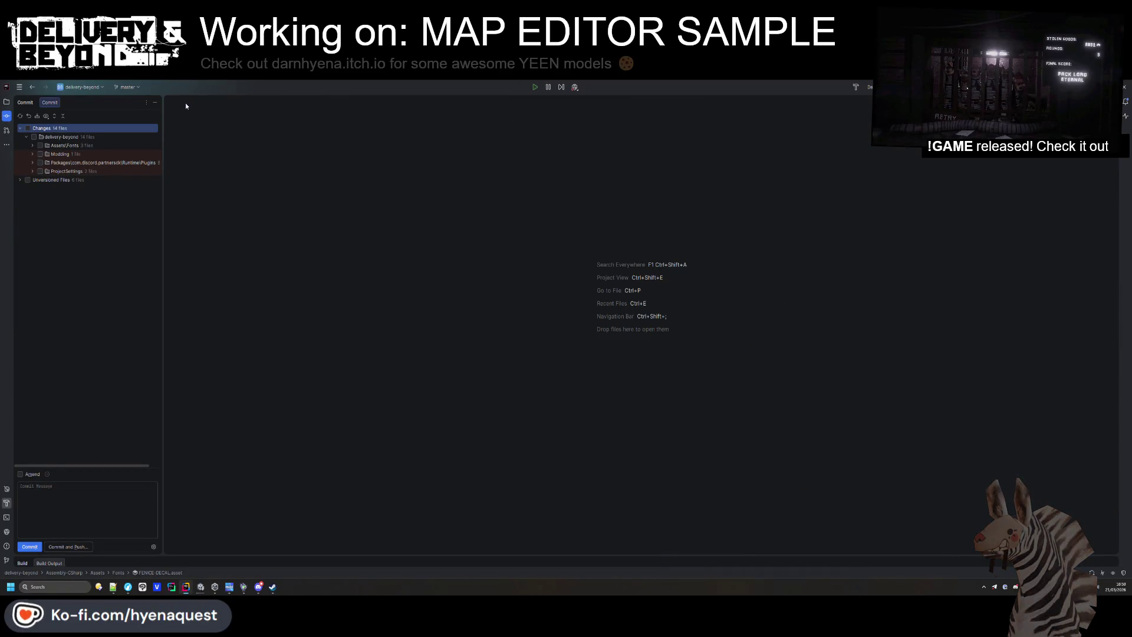
Show the Unity file tree and expand the SDK Scripts > Controller folder.
left_click(6, 102)
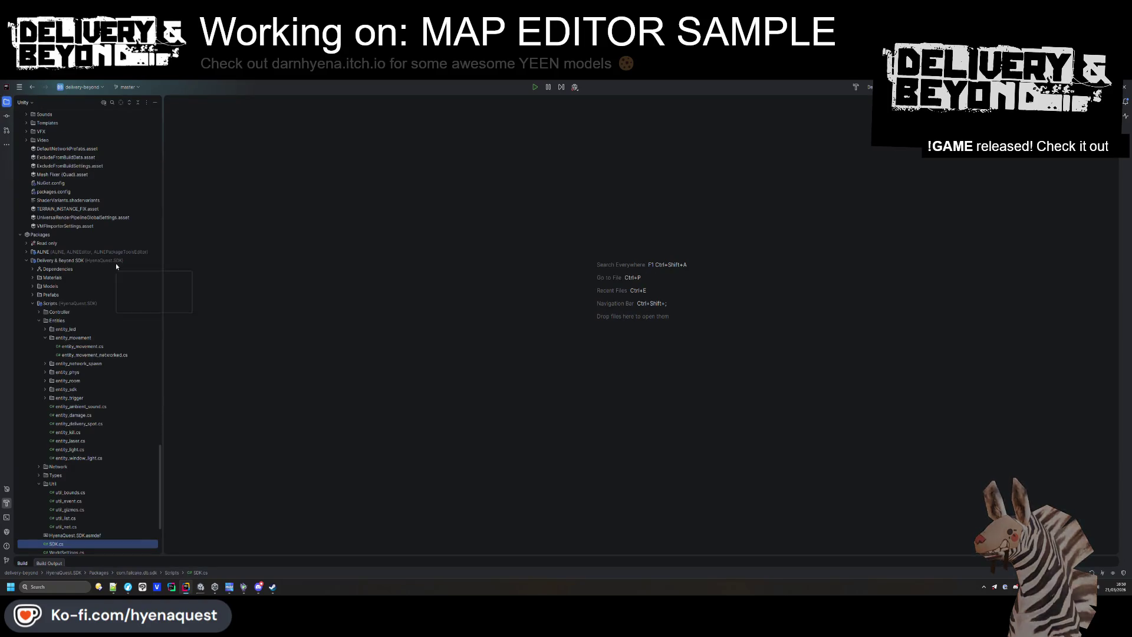
left_click(39, 311)
left_click(61, 320)
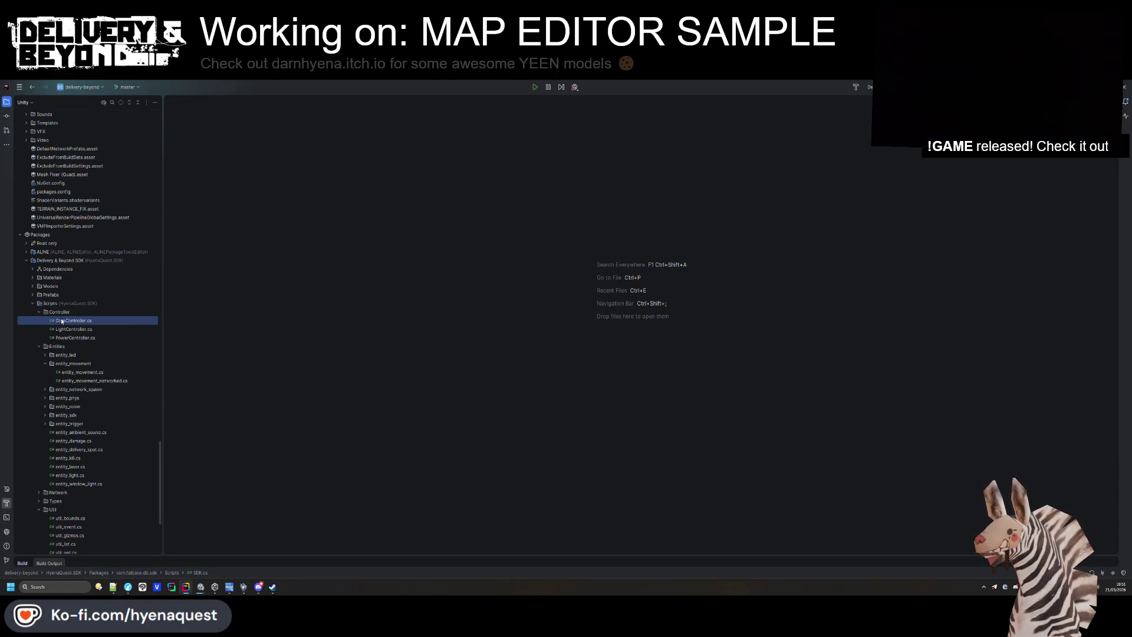
Open CoreController.cs, unfold its PRIVATE STATIC and PRIVATE regions, and highlight _controllers usages.
double_click(62, 320)
left_click(224, 362)
scroll(294, 353, "down", 5)
left_click(353, 242)
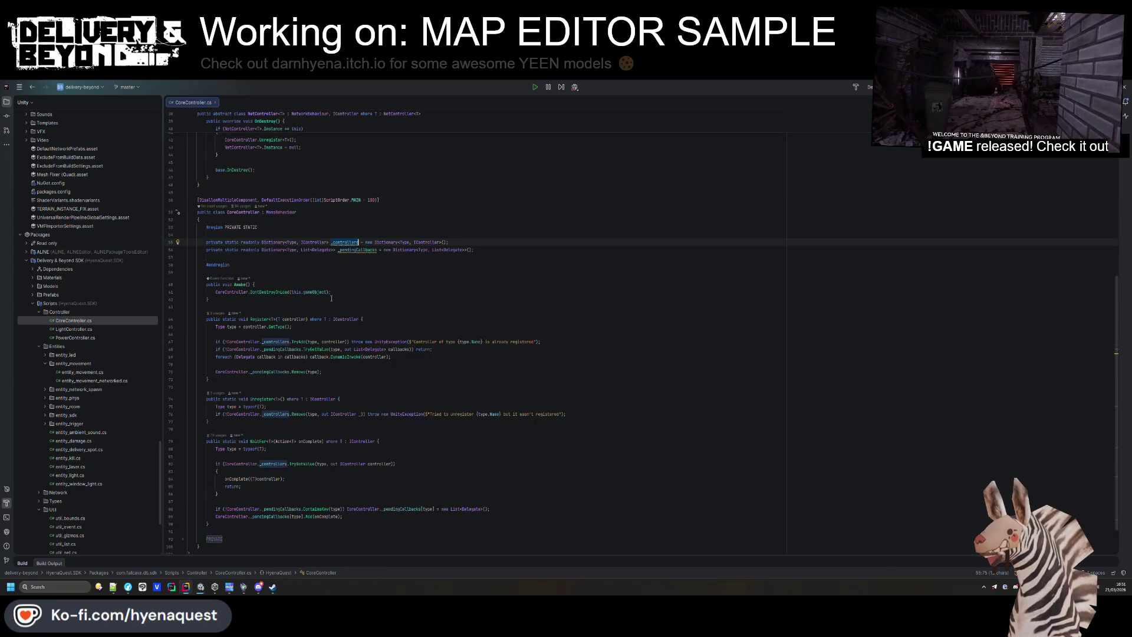
scroll(337, 291, "down", 2)
left_click(215, 498)
scroll(227, 492, "down", 3)
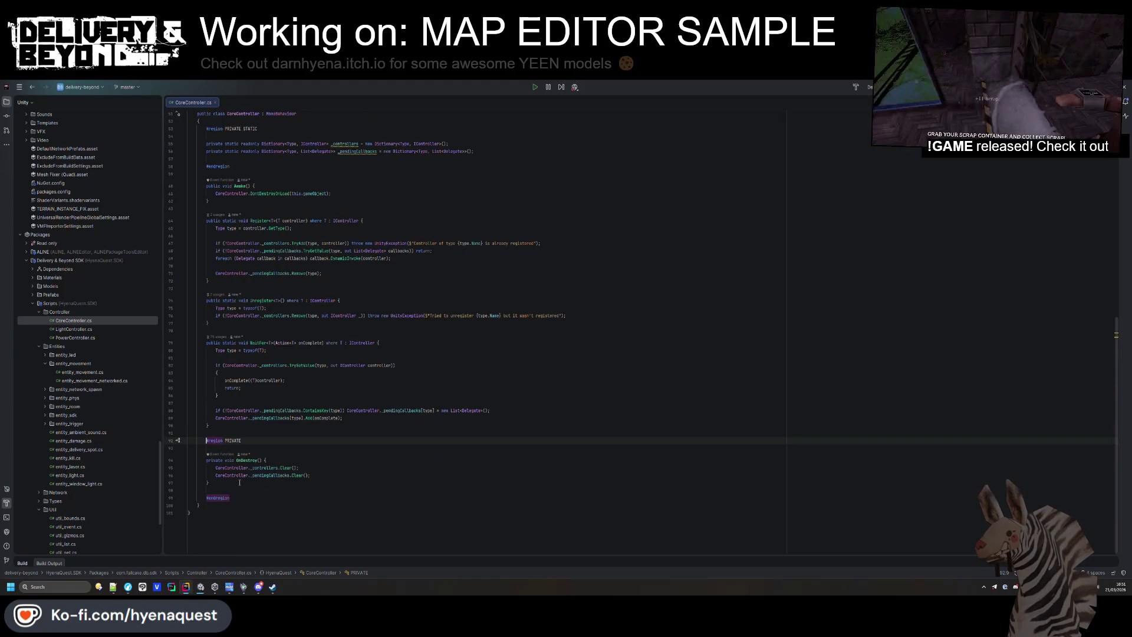
scroll(354, 365, "up", 8)
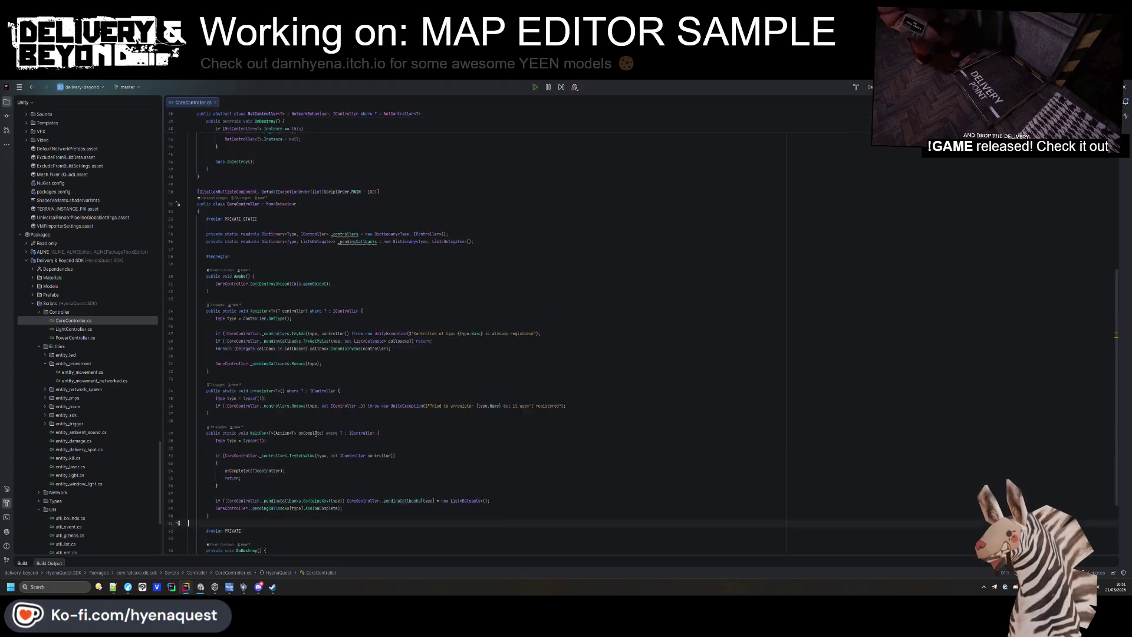
left_click(449, 240)
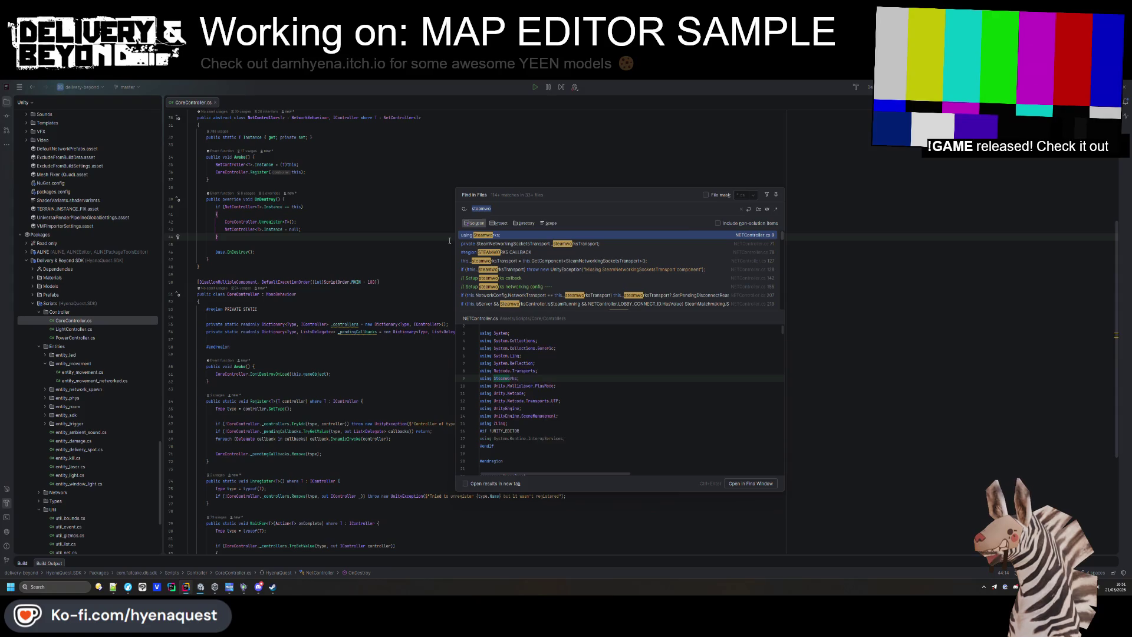
Open SDK.cs through the Search Everywhere popup using the query sdk.
type("tunyti")
key("BackSpace")
key("BackSpace")
key("BackSpace")
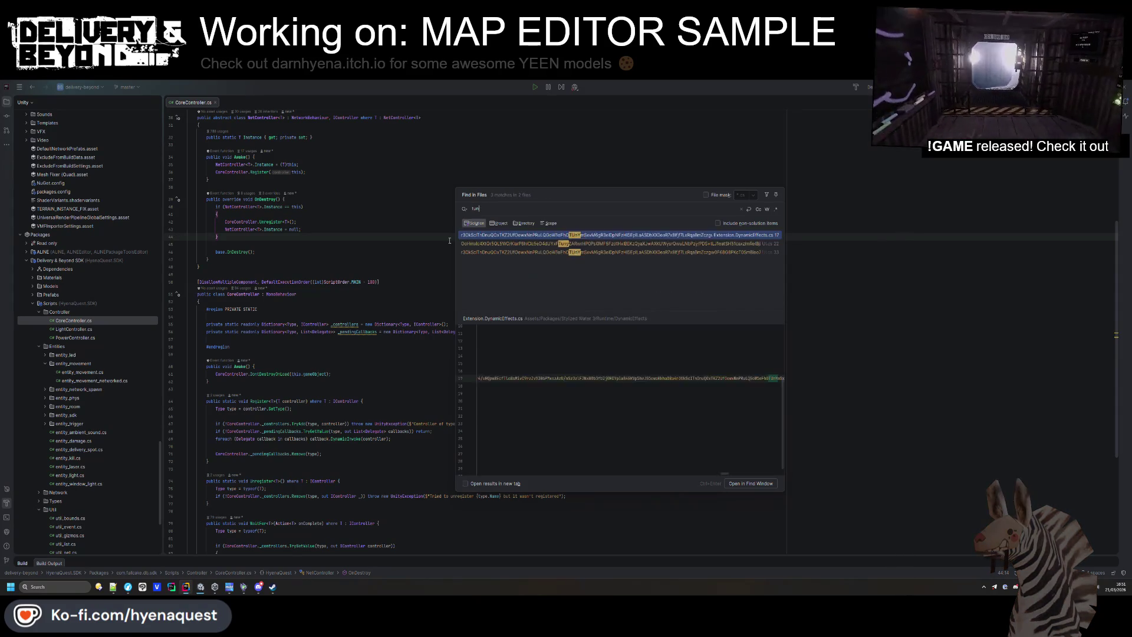
left_click(347, 300)
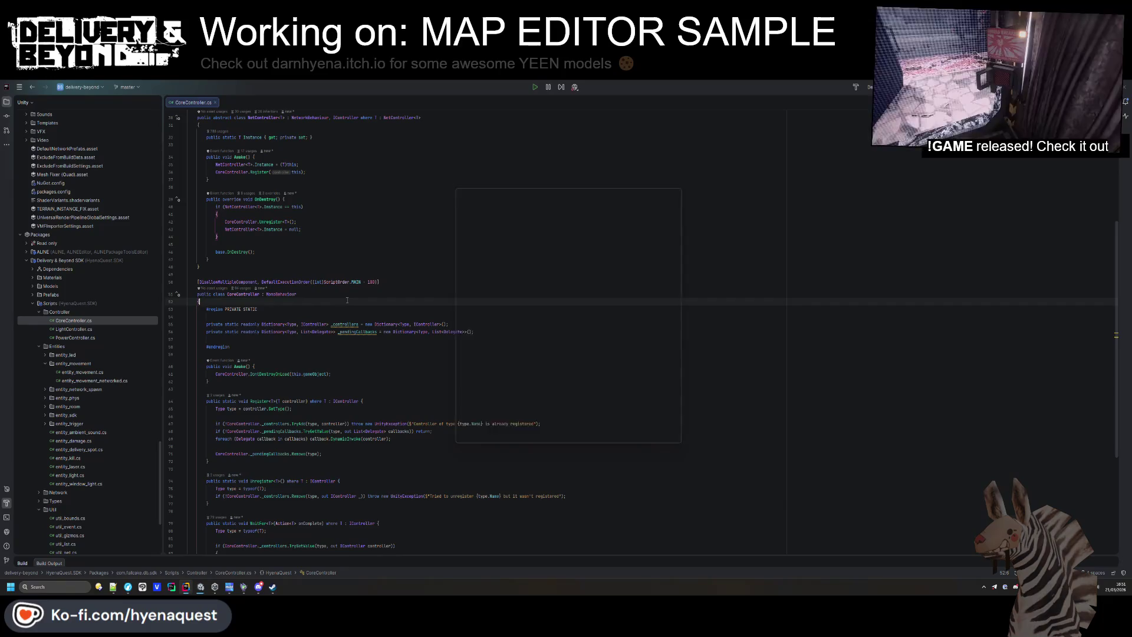
key("shift")
key("shift")
type("sdk")
key("Return")
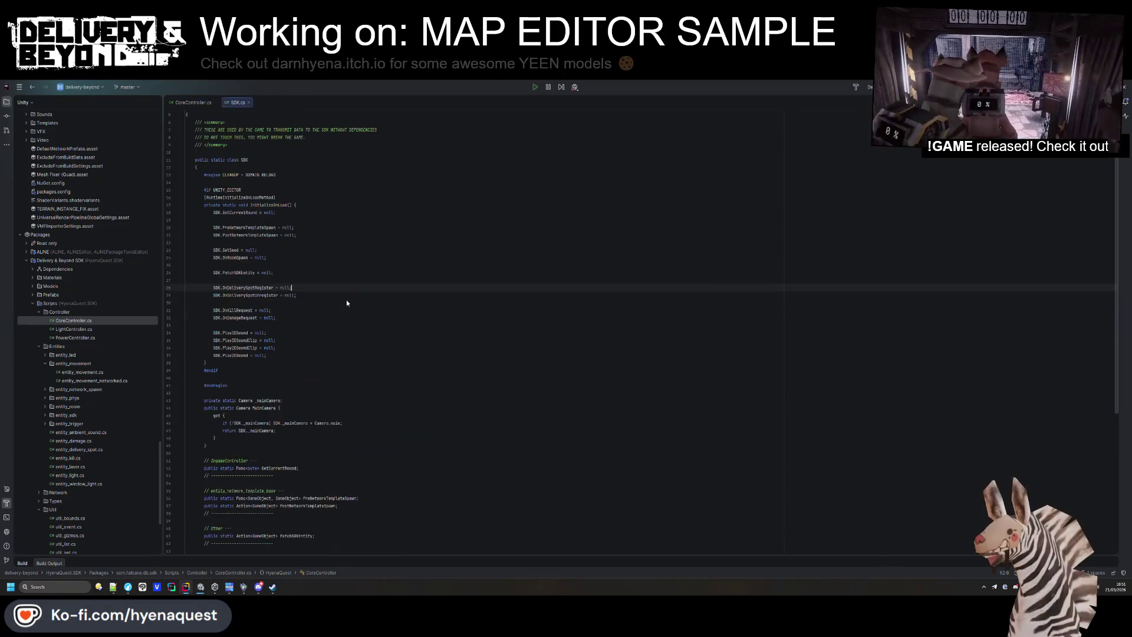
Paste the copied CLEANUP - DOMAIN RELOAD region into CoreController below line 58, closed with #endregion.
scroll(209, 448, "up", 3)
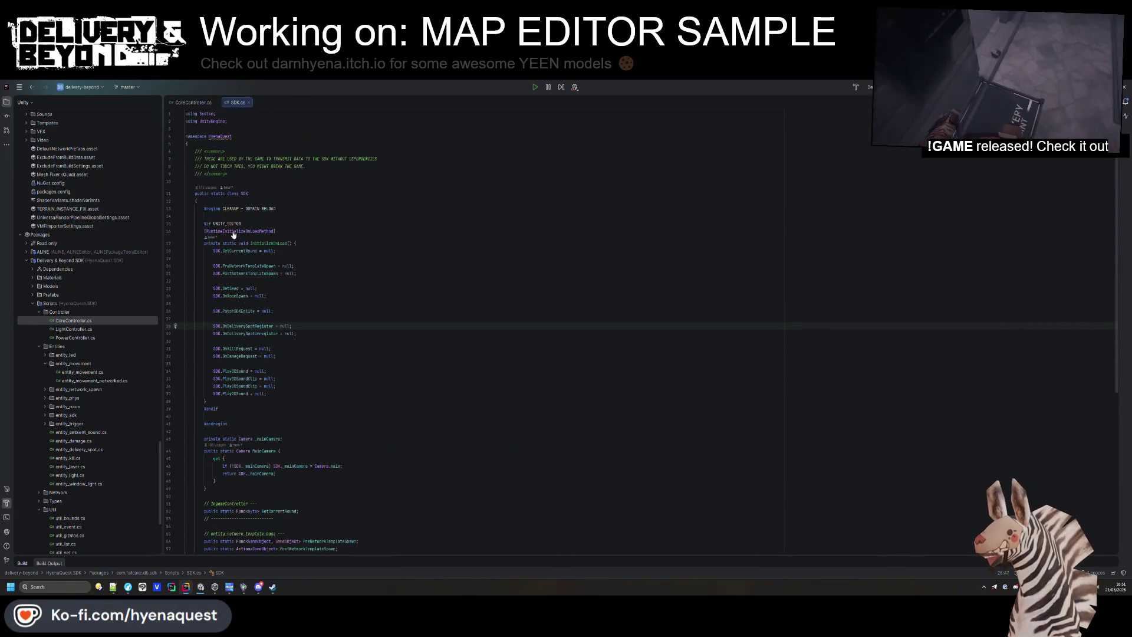
left_click_drag(207, 416, 202, 208)
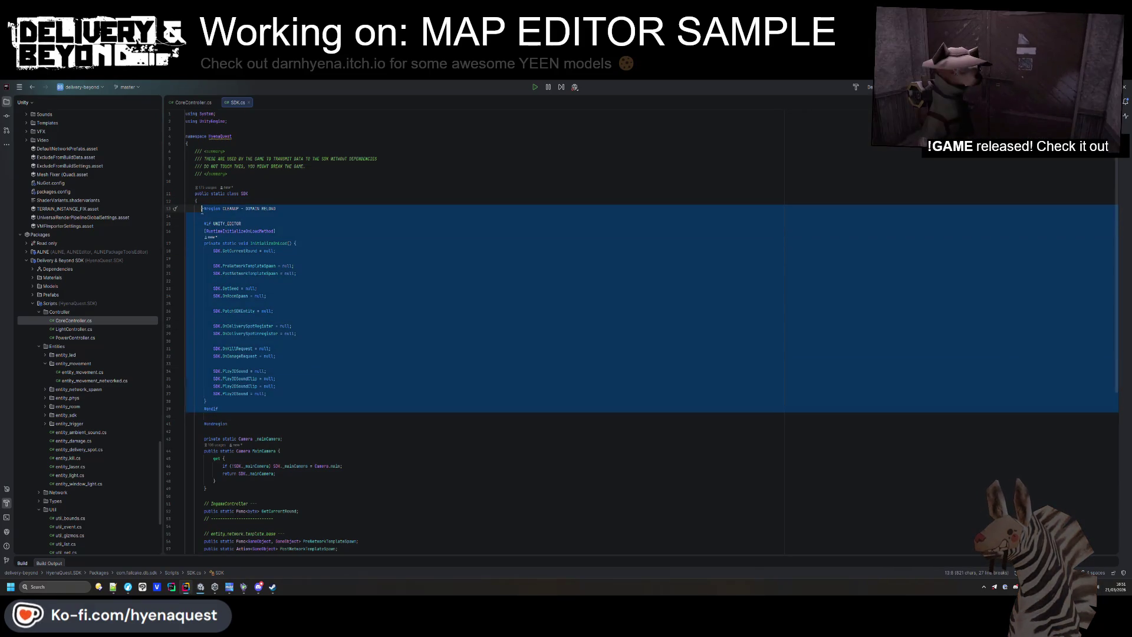
left_click(189, 103)
left_click(238, 346)
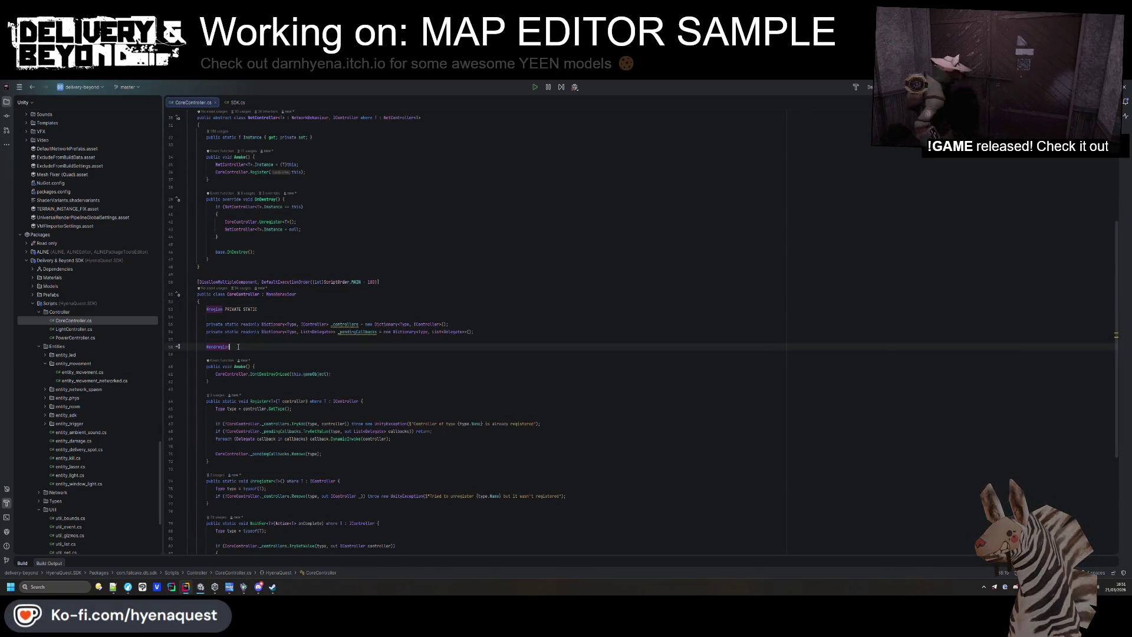
key("Return")
key("Return")
key("ctrl+v")
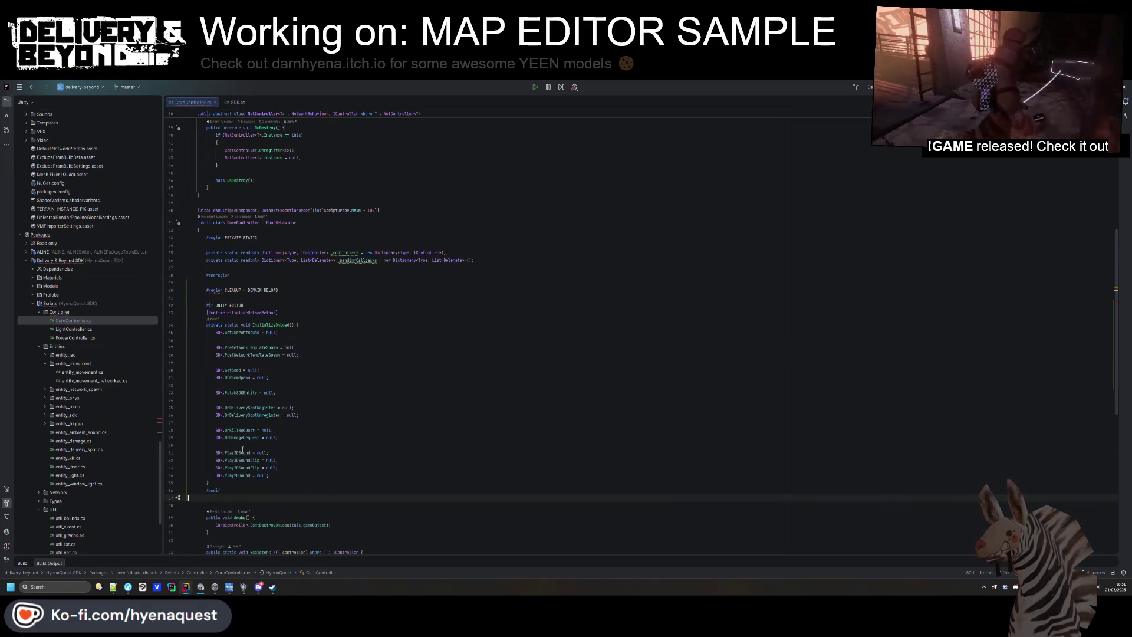
type("#endregion")
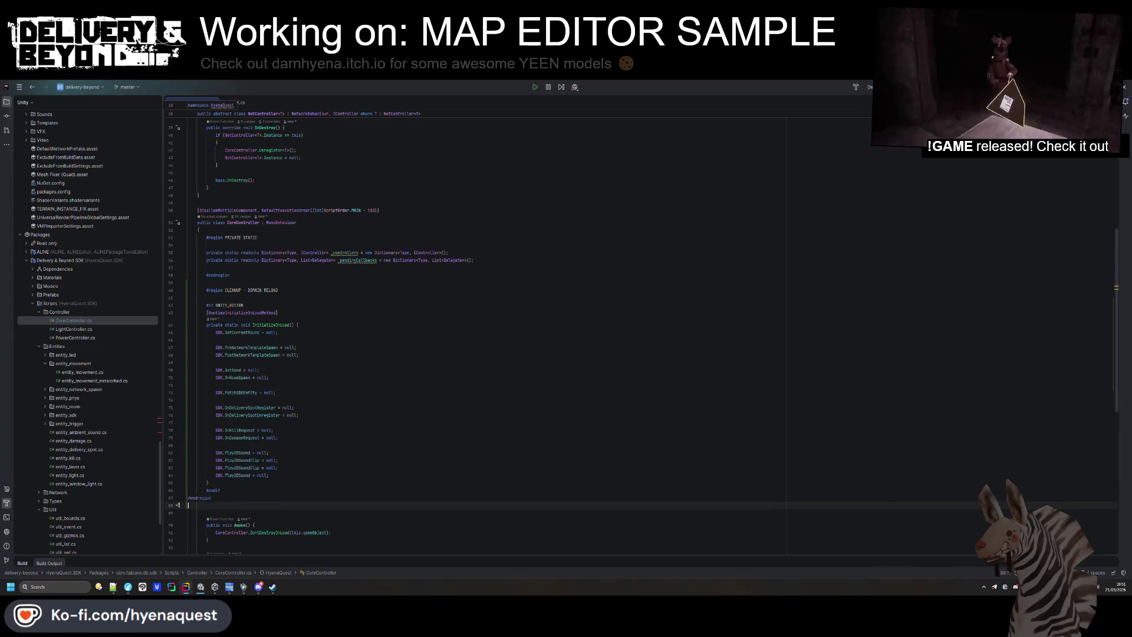
key("Down")
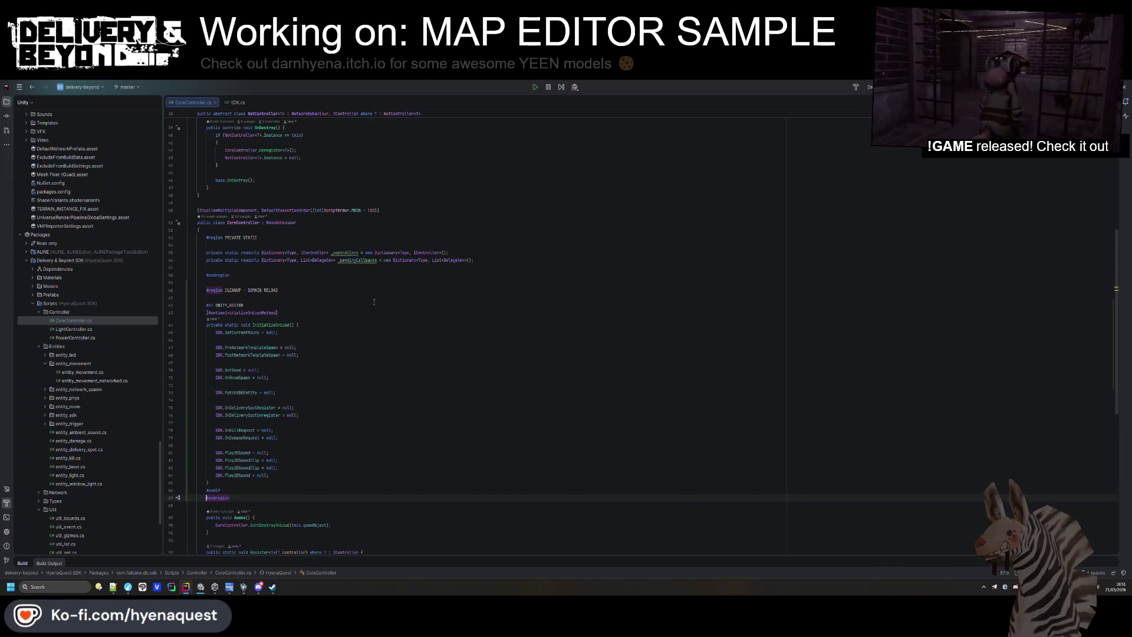
Replace the SDK reset lines with CoreController._controllers.Clear() and CoreController._pendingCallbacks clearing.
double_click(348, 252)
left_click_drag(280, 474, 331, 329)
type("_controllers")
type(".Clear();")
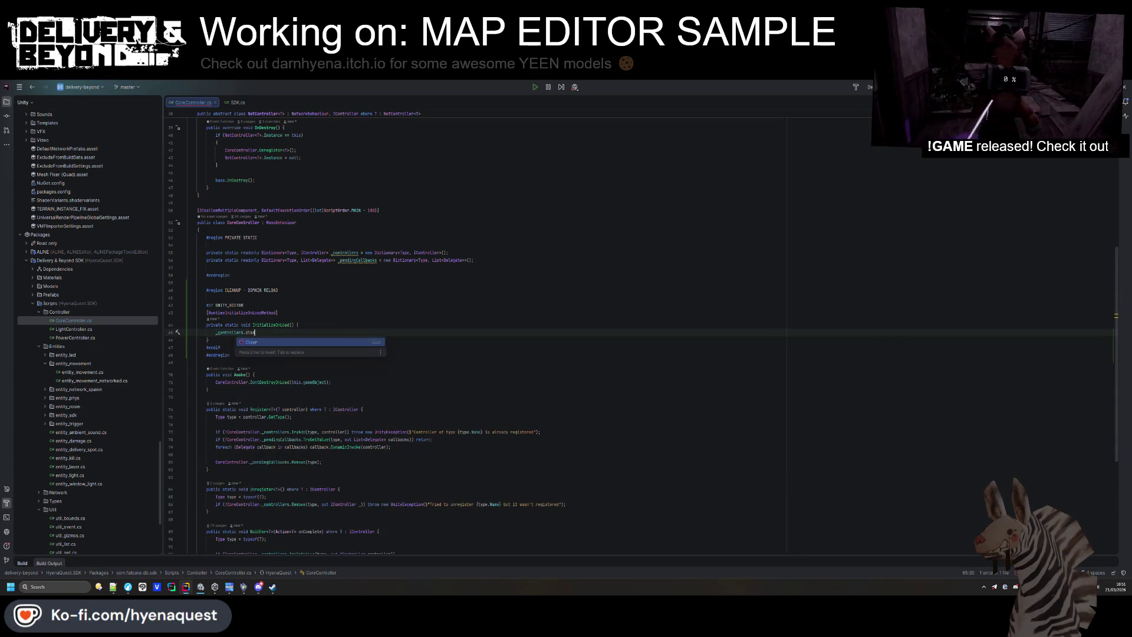
key("Return")
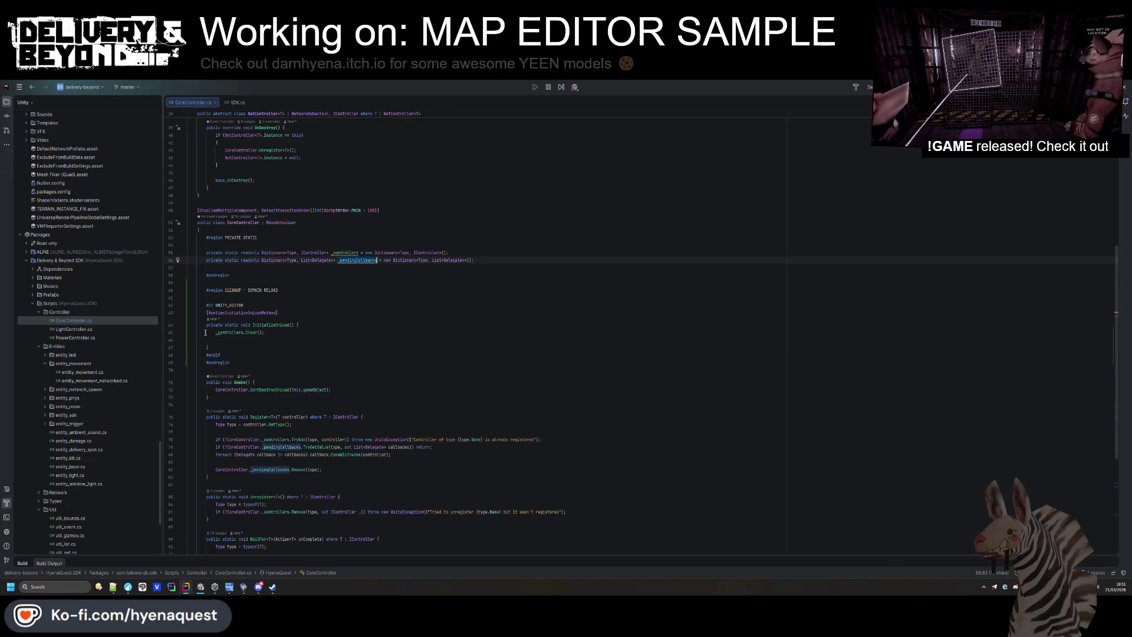
type("_pendingCallbacks.cle")
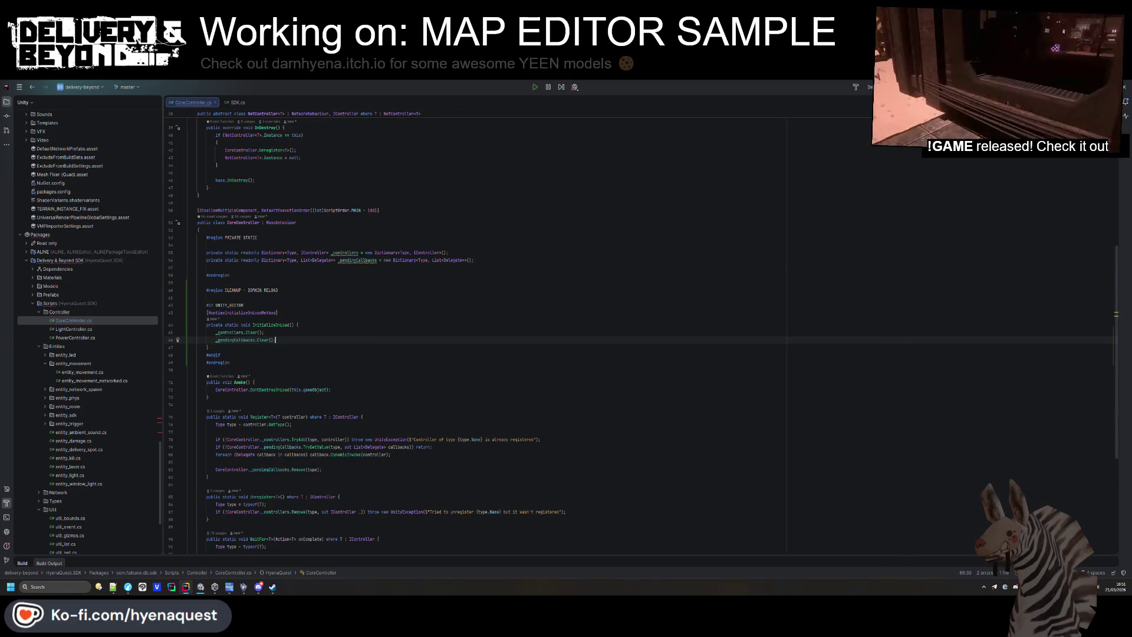
scroll(301, 322, "down", 4)
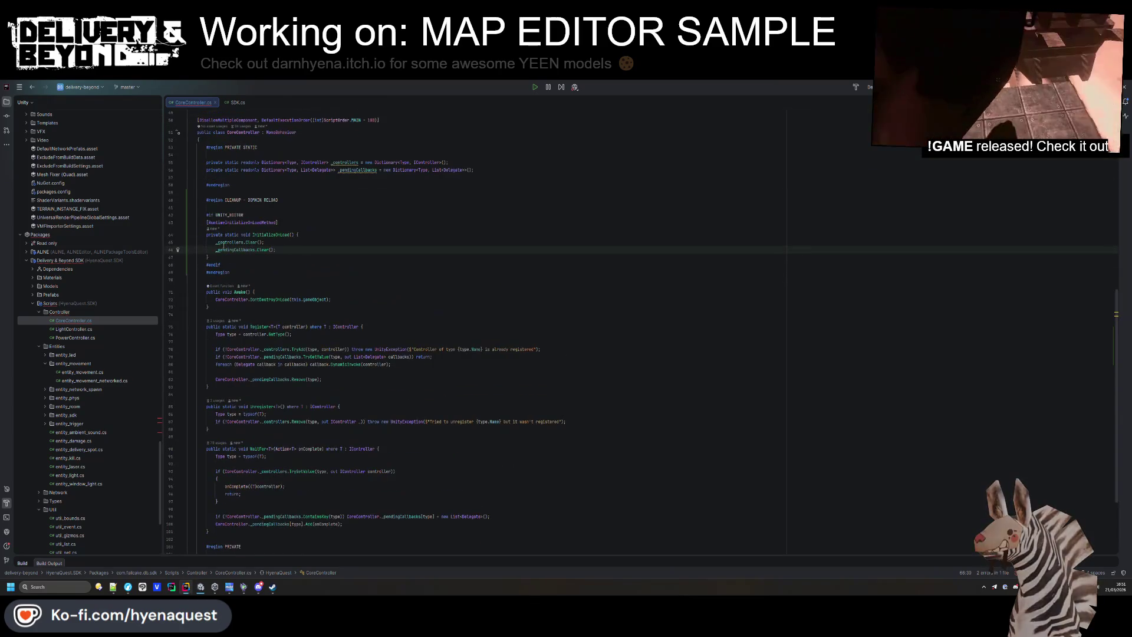
left_click(216, 242)
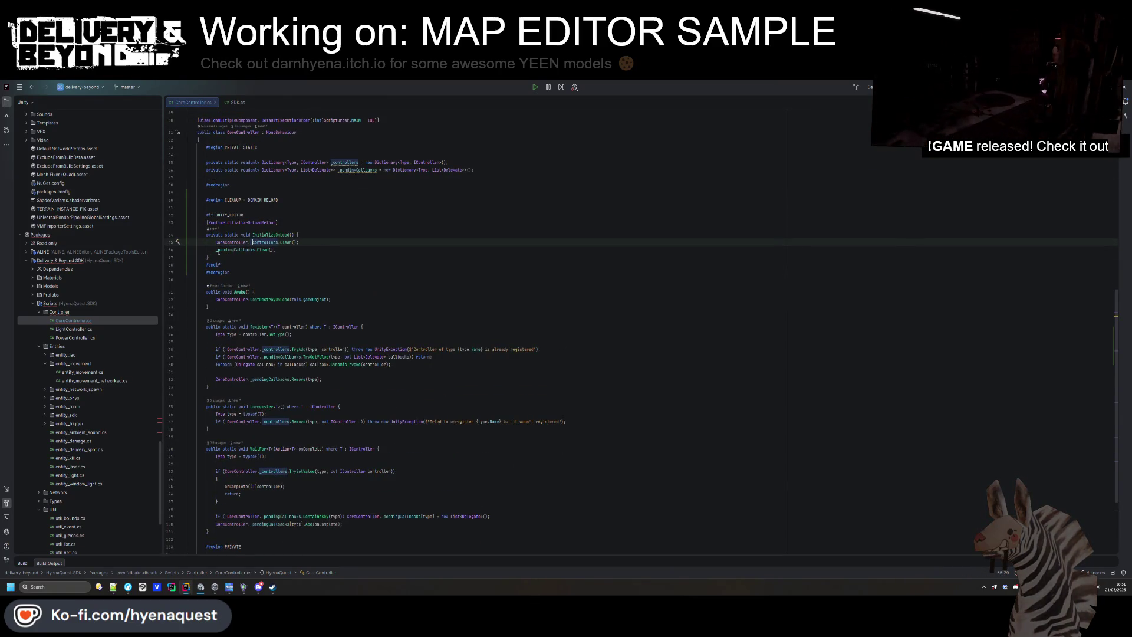
left_click(218, 250)
type("CoreController.")
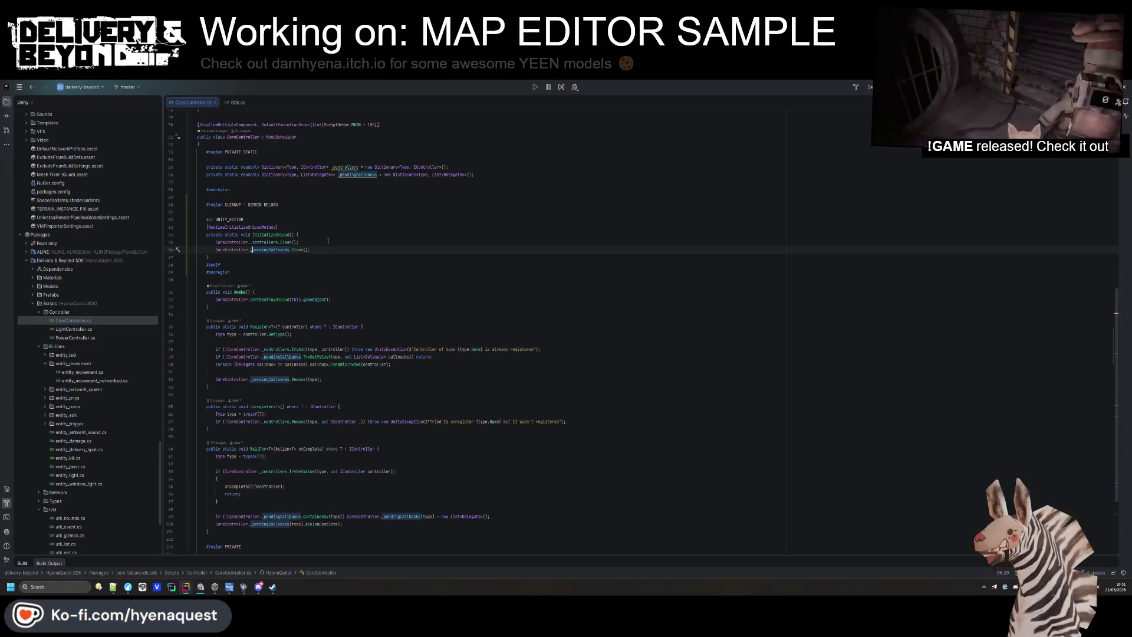
Remove the blank line inside the CLEANUP region and open LightController.cs.
scroll(328, 241, "down", 3)
left_click_drag(200, 211, 200, 132)
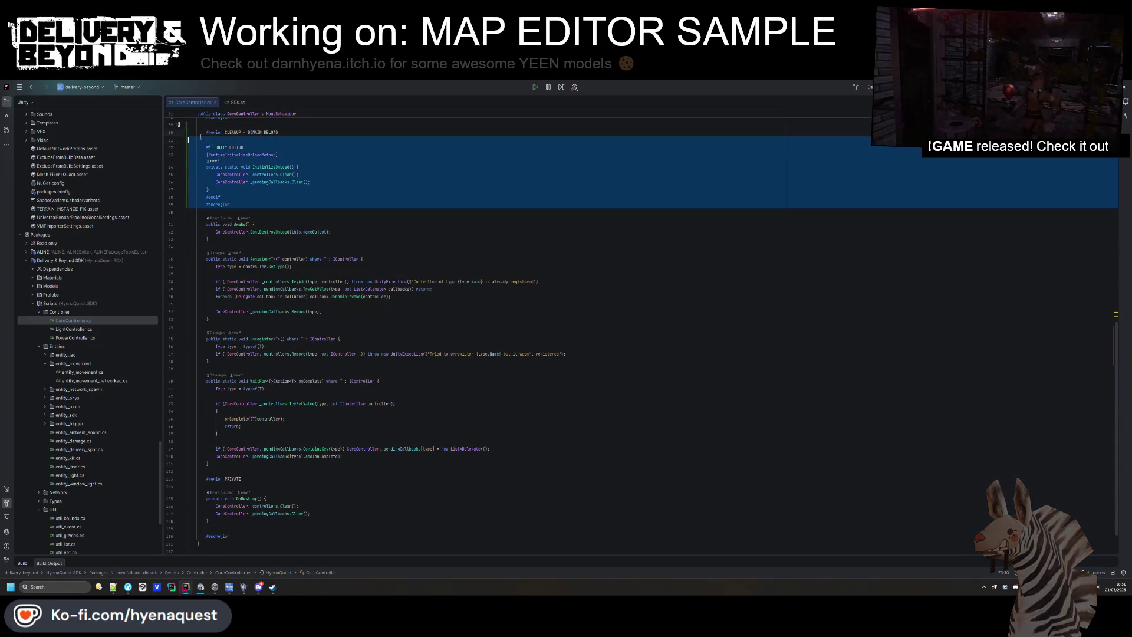
left_click(216, 142)
key("BackSpace")
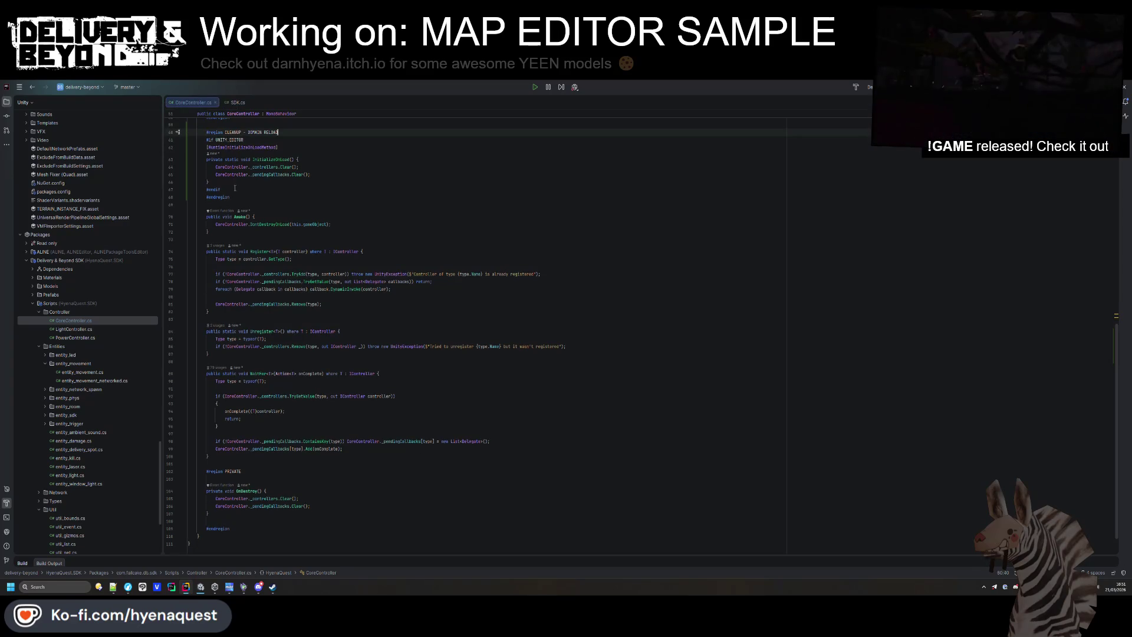
key("ctrl+w")
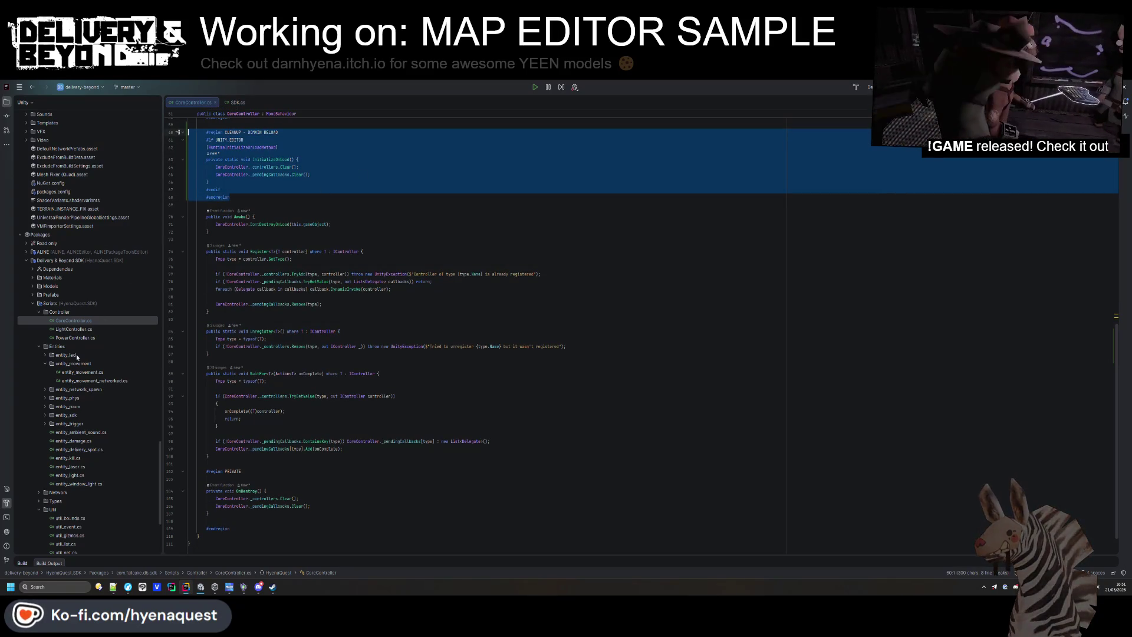
double_click(73, 329)
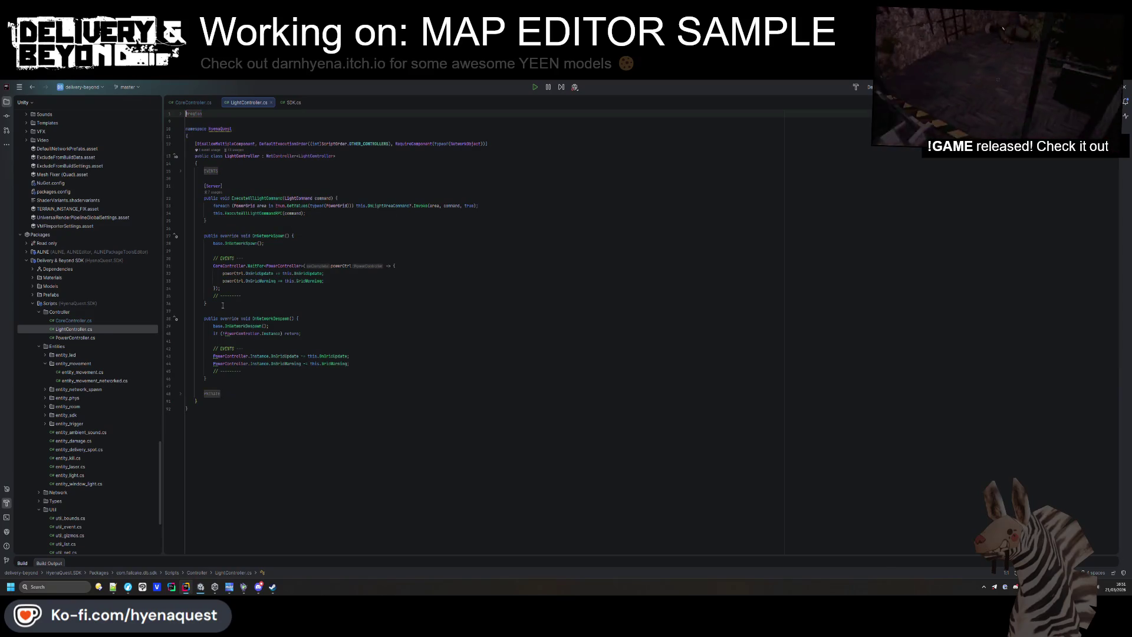
Open DiscordController.cs and delete the commented-out //this._client.AddLogCallback line.
scroll(77, 346, "down", 15)
scroll(76, 347, "up", 20)
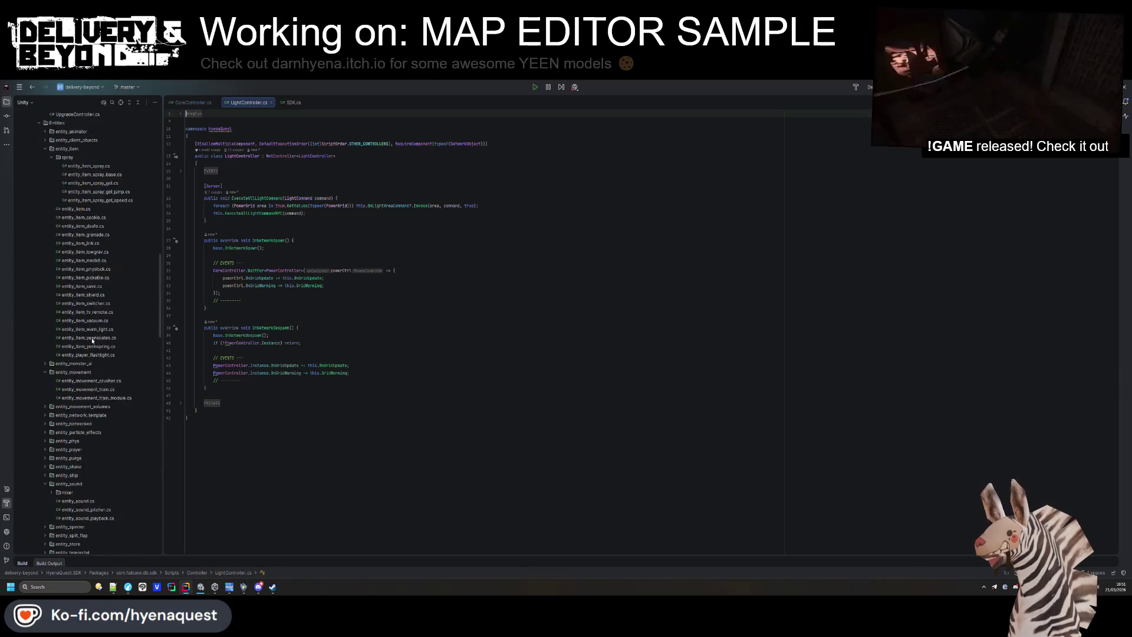
double_click(76, 278)
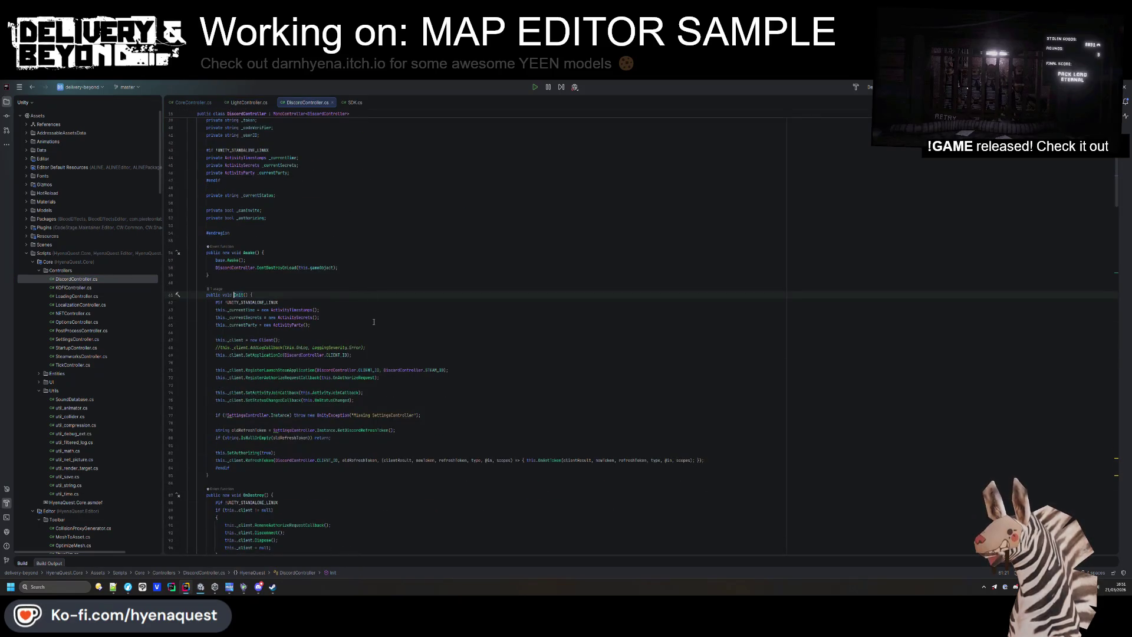
left_click(373, 346)
key("ctrl+y")
left_click(380, 338)
scroll(386, 321, "down", 6)
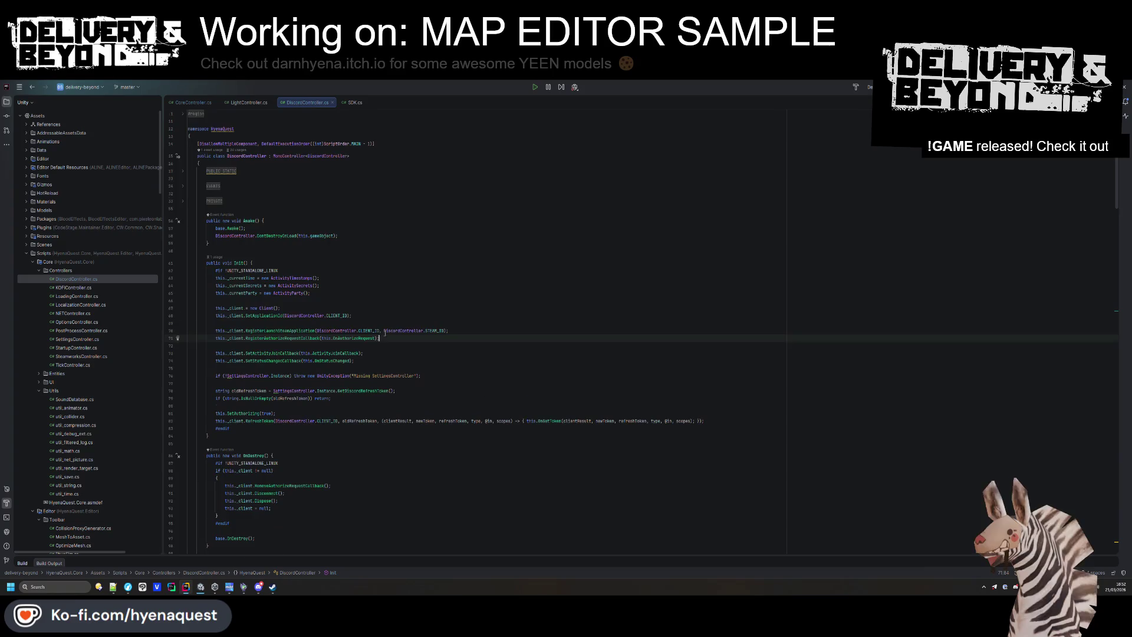
scroll(387, 322, "down", 13)
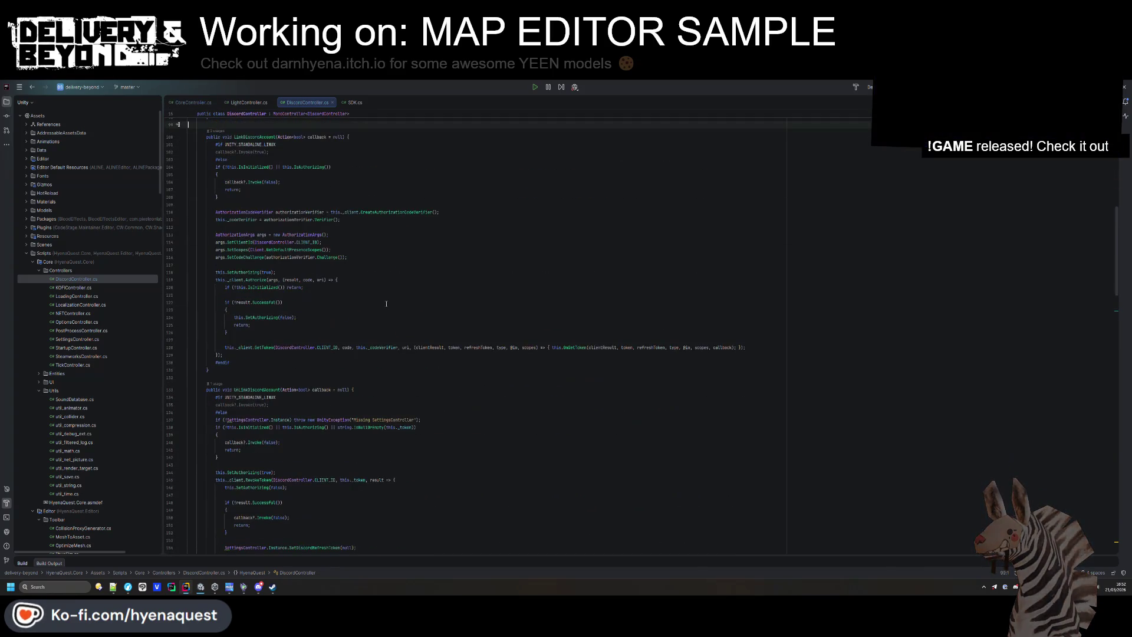
scroll(386, 301, "up", 3)
Open LoadingController.cs and NETController.cs from the project tree.
double_click(71, 296)
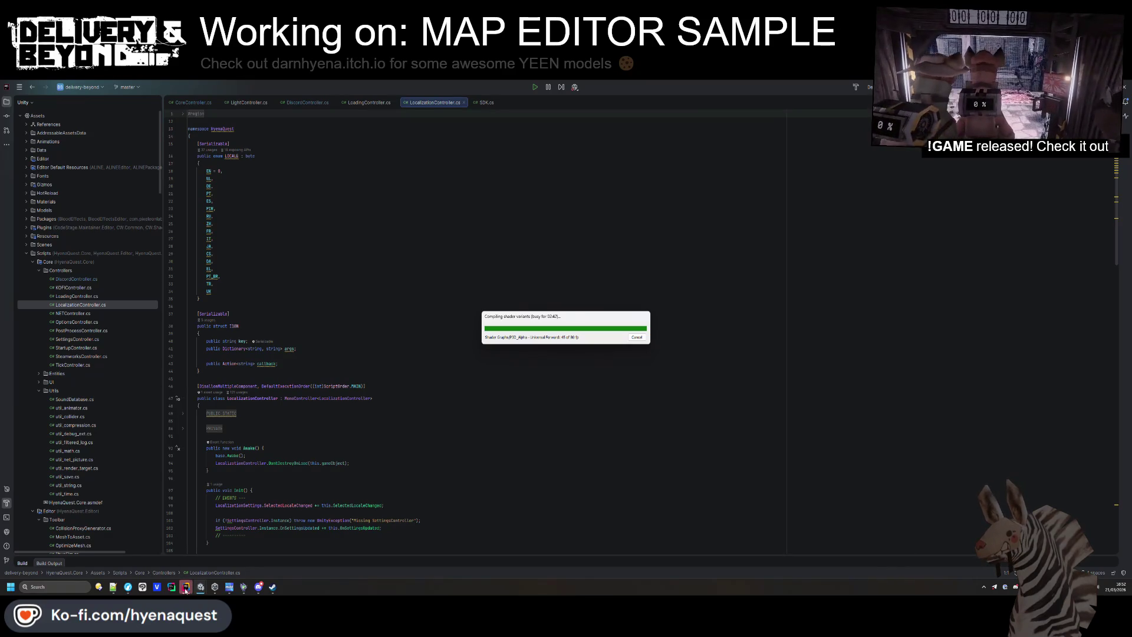
mouse_move(185, 587)
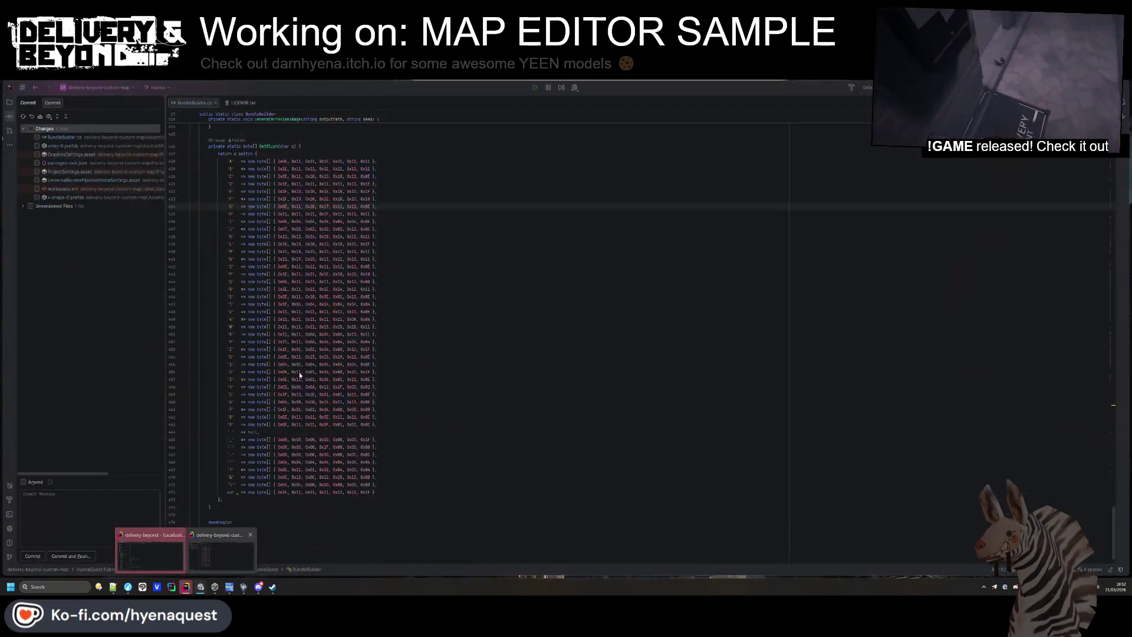
double_click(68, 313)
Remove the blank line before #endif and unfold the CLEANUP, EVENTS and PUBLIC STATIC regions.
scroll(248, 381, "down", 5)
left_click(248, 395)
key("BackSpace")
scroll(383, 240, "up", 4)
left_click(383, 240)
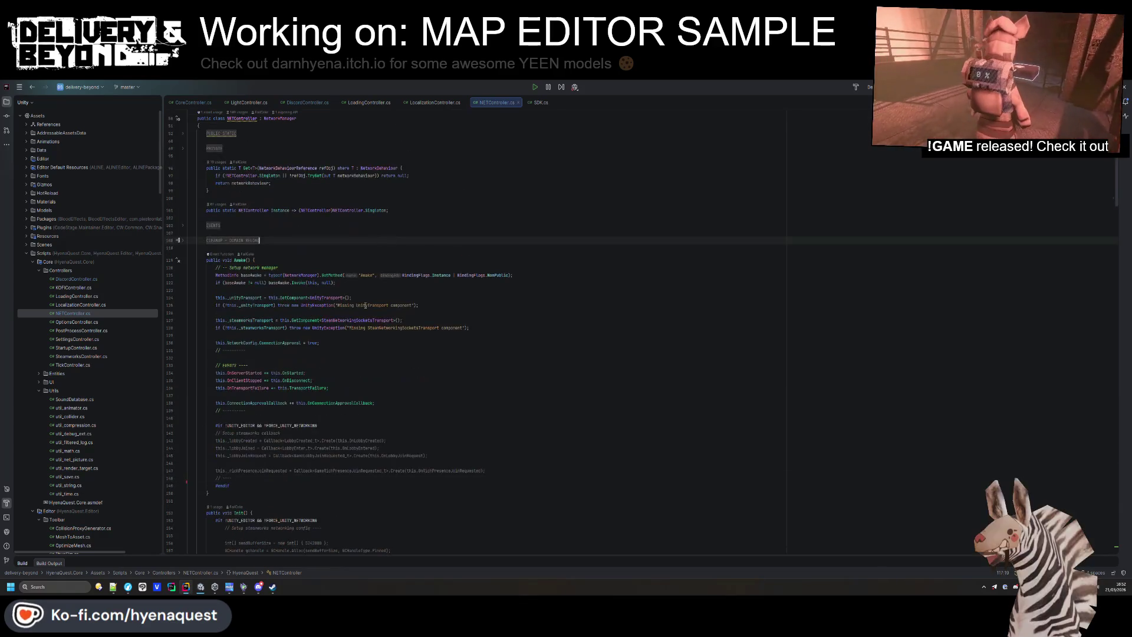
key("ctrl+equal")
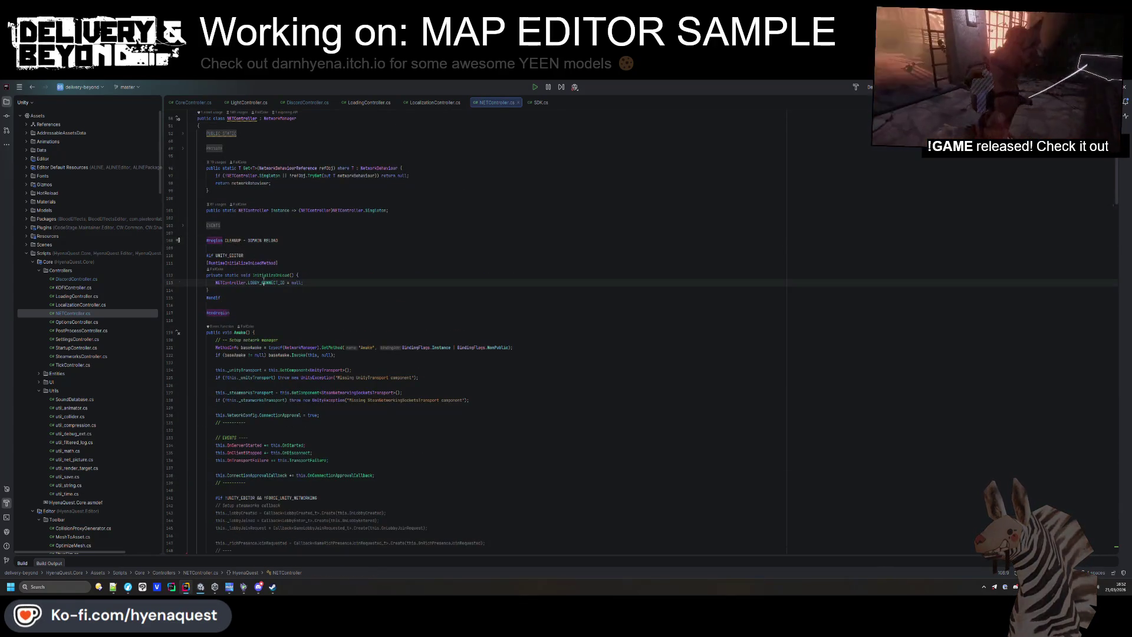
left_click(215, 226)
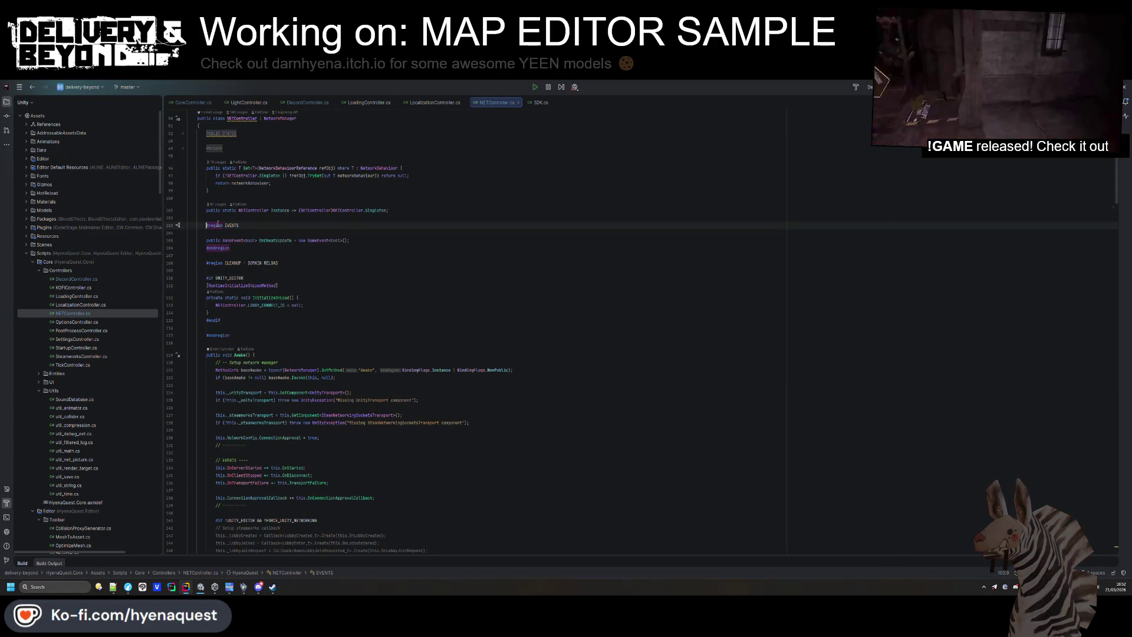
left_click(221, 133)
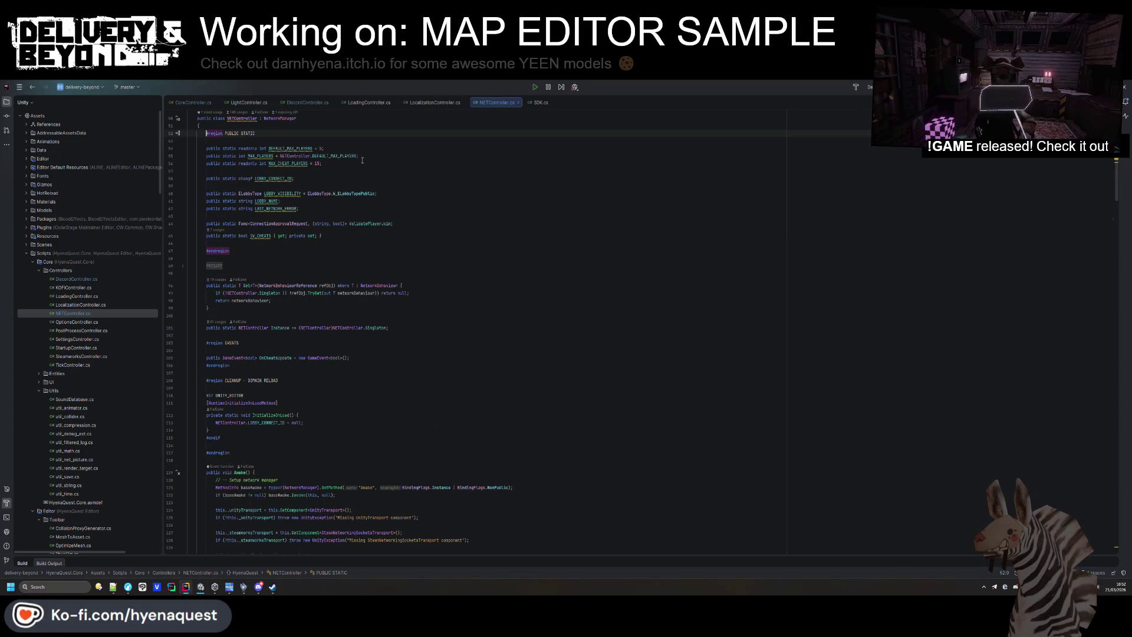
Add a NETController.ValidatePlayerJoin = null reset after the LOBBY_CONNECT_ID reset.
double_click(384, 223)
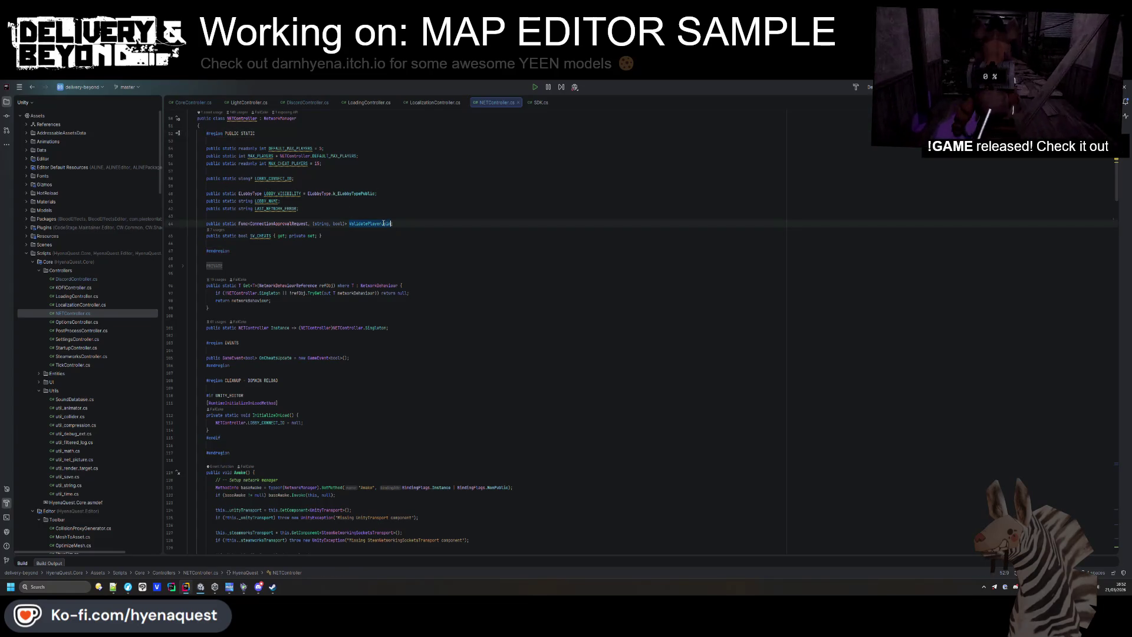
left_click(322, 422)
key("Return")
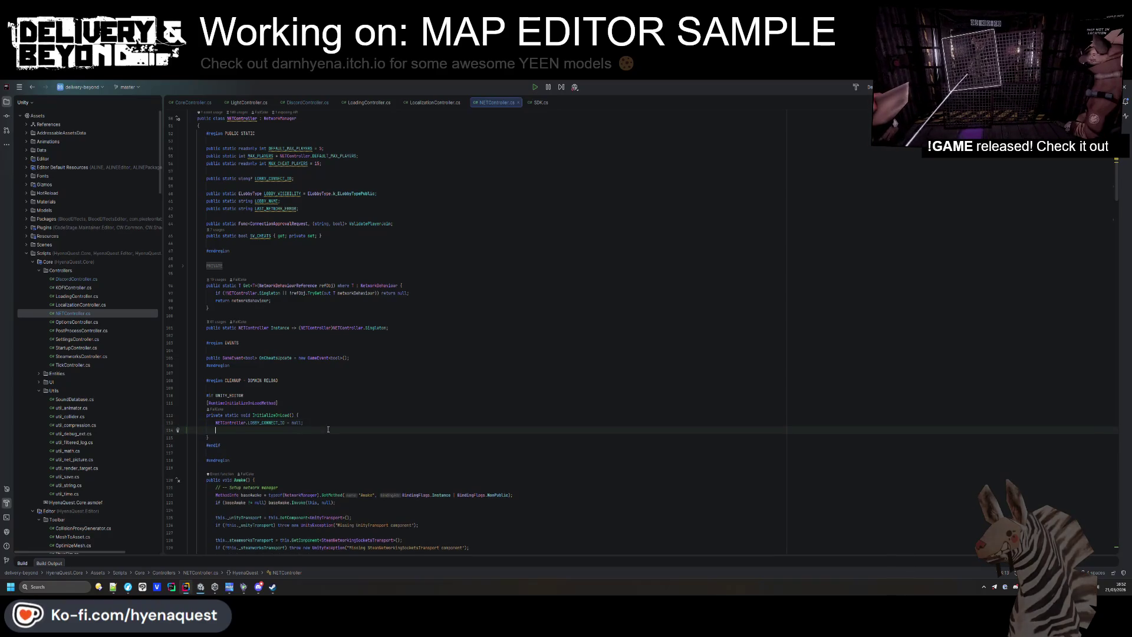
type("NETController.ValidatePlayerJoin =null;")
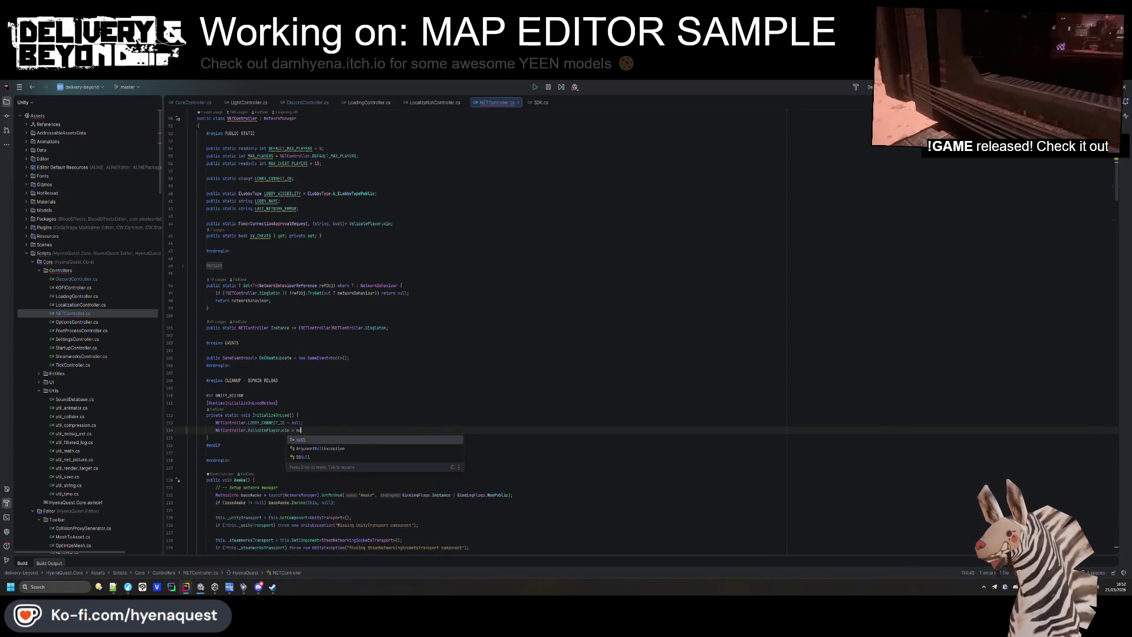
left_click(324, 216)
left_click(466, 372)
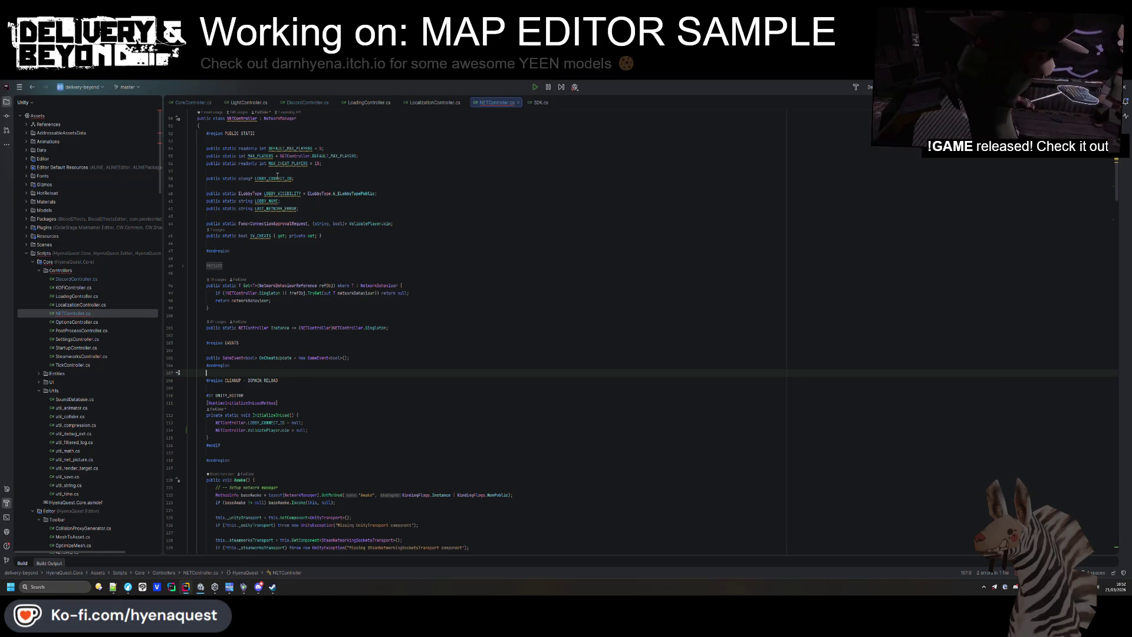
Add a NETController.MAX_PLAYERS reset copied from its default declaration.
left_click(283, 193)
double_click(260, 156)
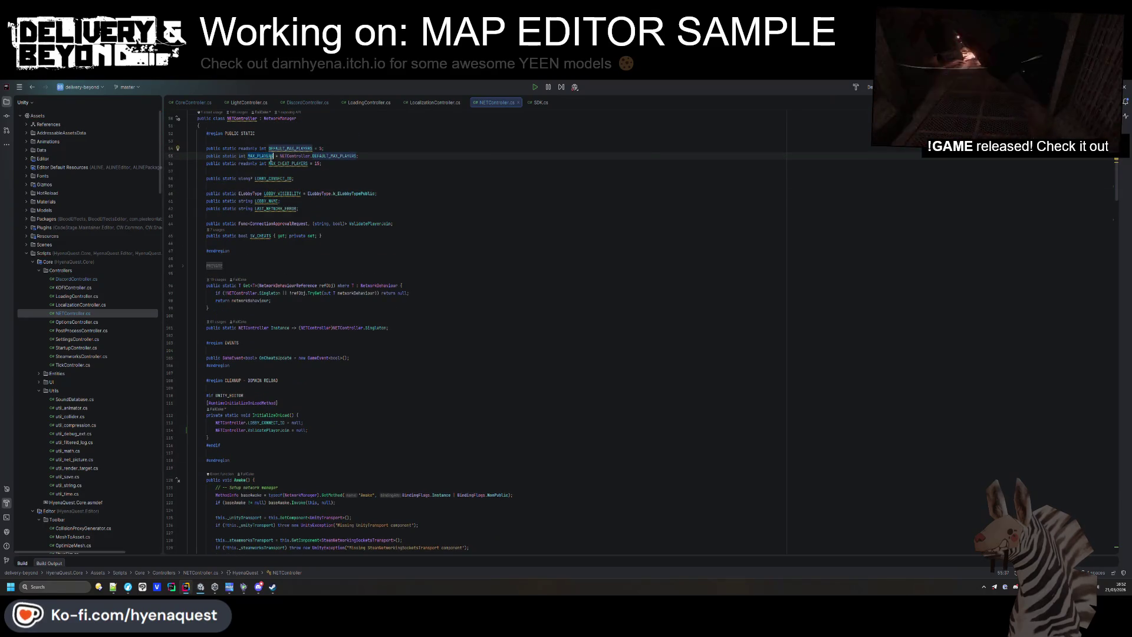
left_click_drag(358, 155, 247, 156)
key("ctrl+c")
left_click(323, 429)
key("Return")
key("ctrl+v")
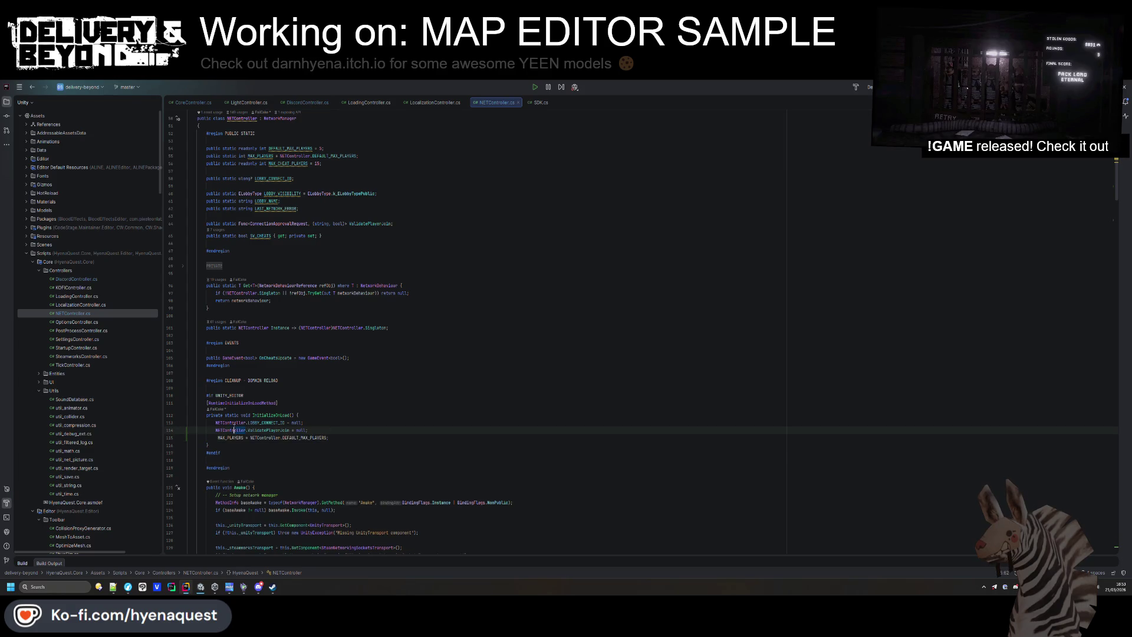
left_click(217, 437)
type("NETController")
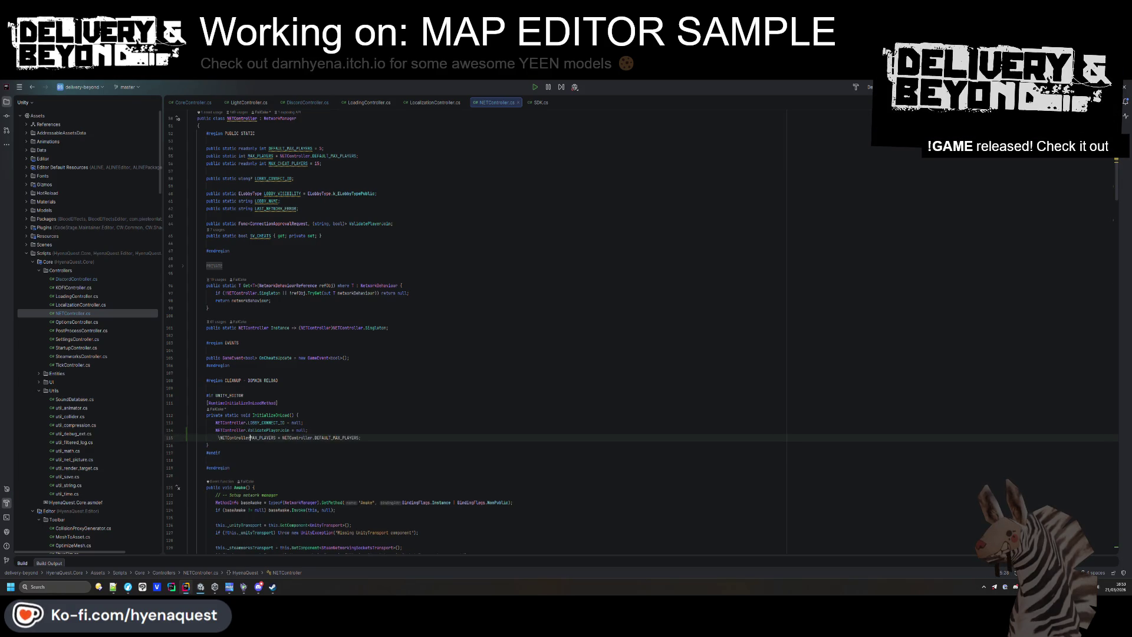
type(".")
key("Escape")
left_click(368, 369)
scroll(368, 370, "down", 1)
left_click(368, 366)
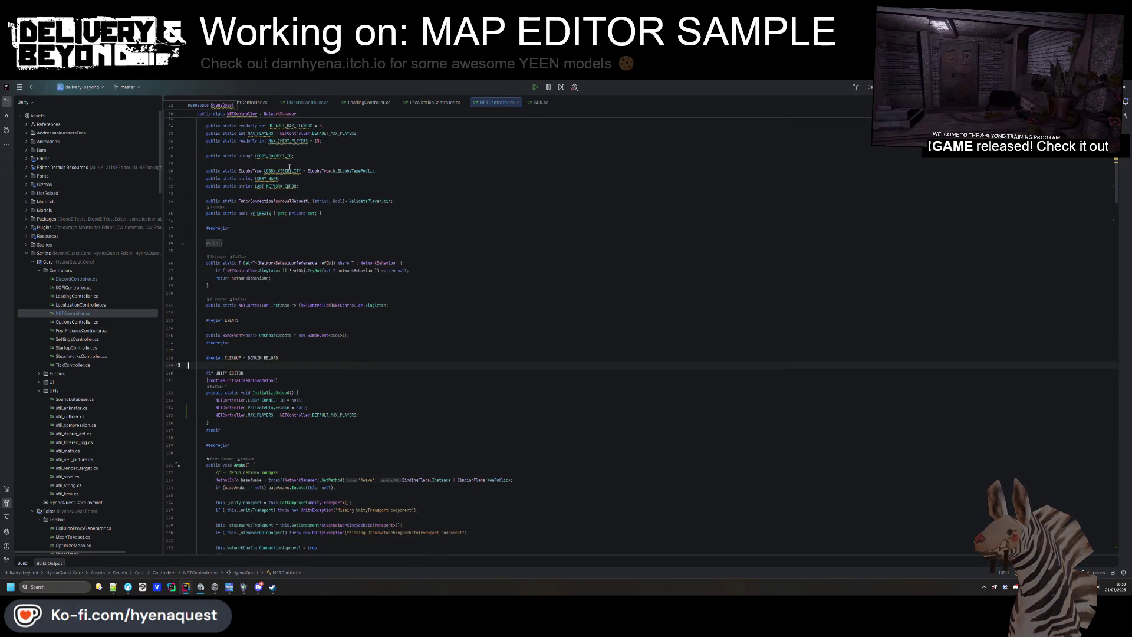
Add a NETController.LOBBY_VISIBILITY reset to its public default below the MAX_PLAYERS line.
left_click(354, 170)
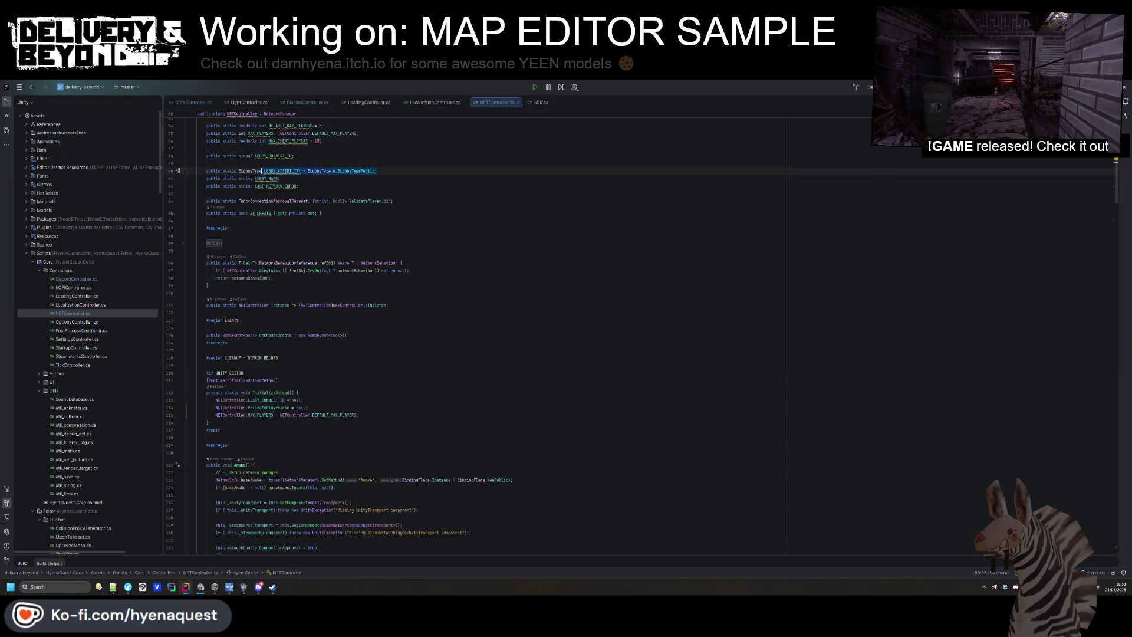
key("ctrl+c")
left_click(375, 415)
key("Return")
key("ctrl+v")
type("NETController.")
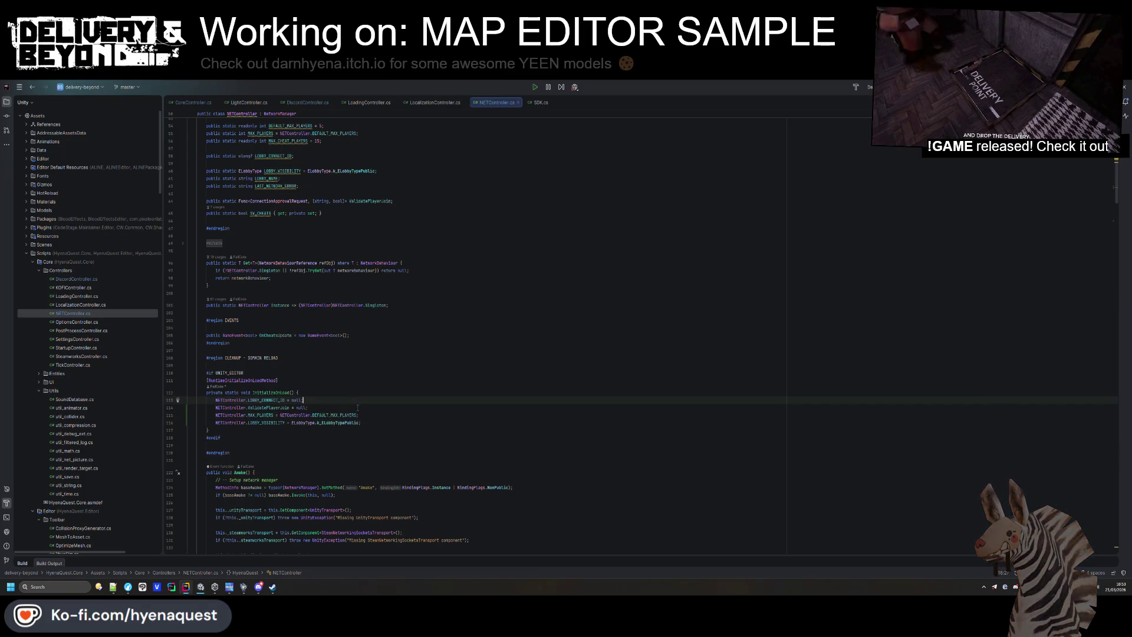
key("Up")
key("Up")
key("Up")
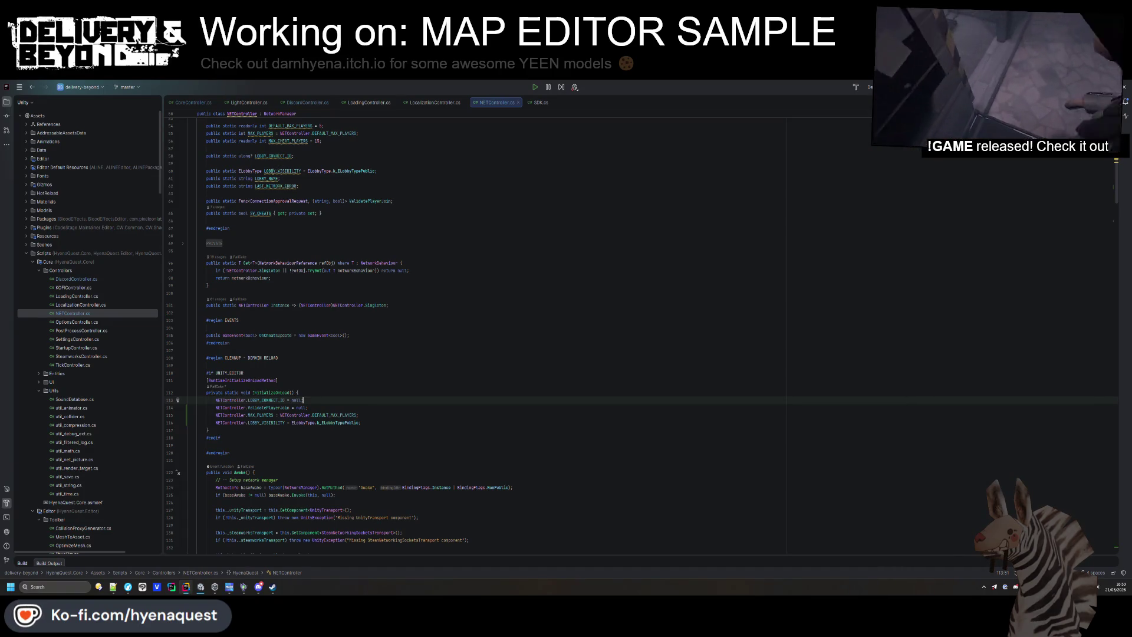
left_click(263, 178)
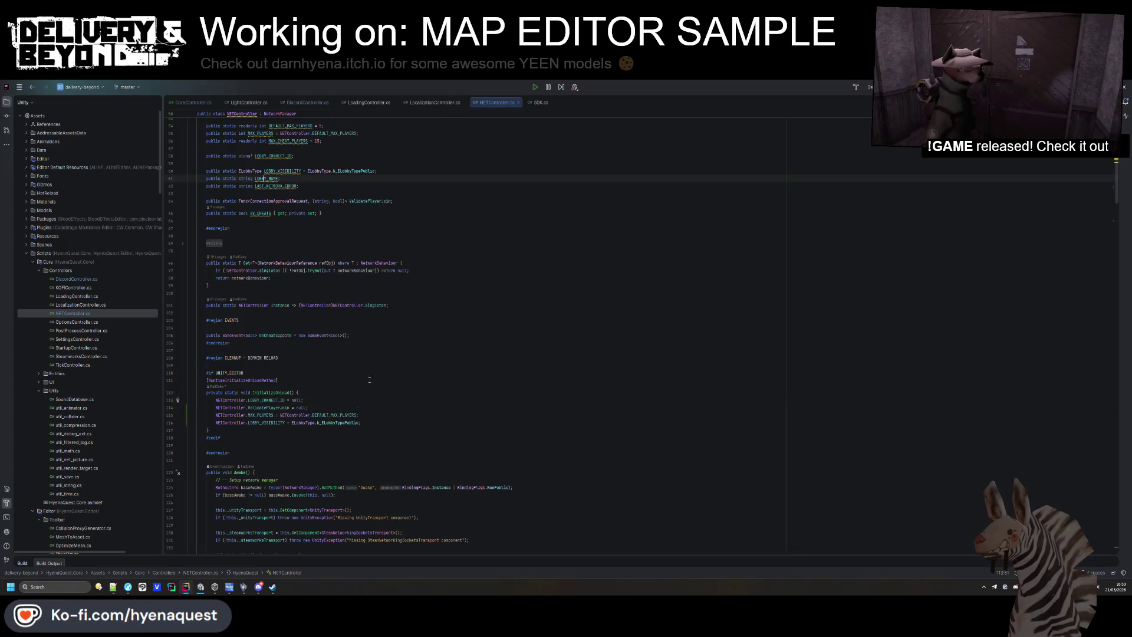
Add a NETController.LOBBY_NAME = null reset after LOBBY_VISIBILITY, separated by a blank line.
left_click(332, 408)
key("Return")
left_click(268, 178)
left_click(372, 430)
key("Return")
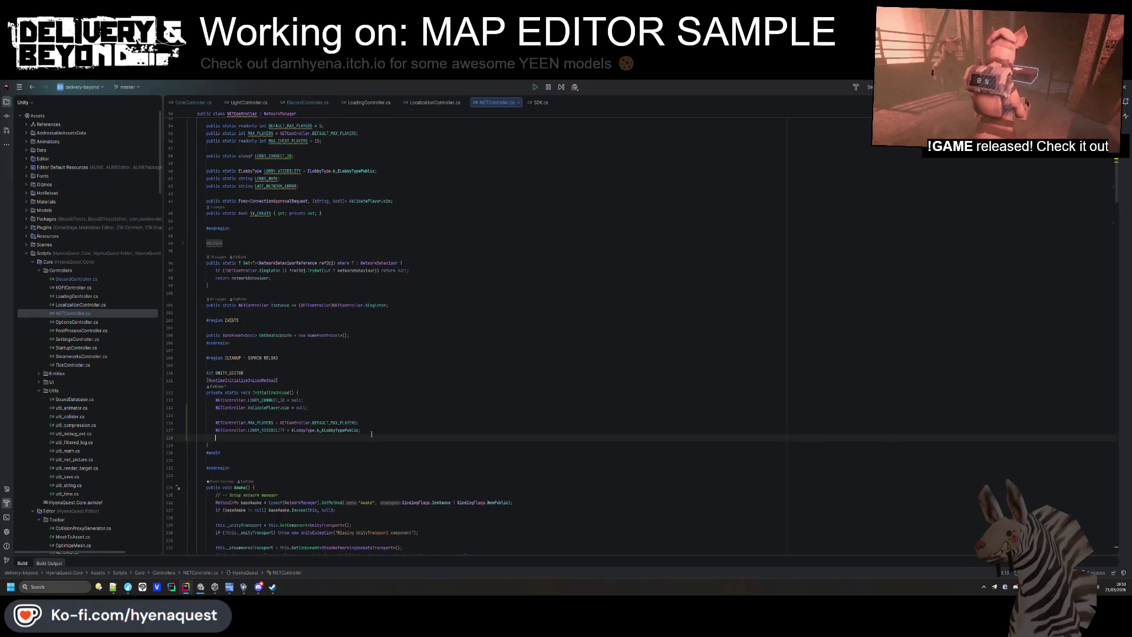
type("LOBBY_NAME")
left_click(214, 430)
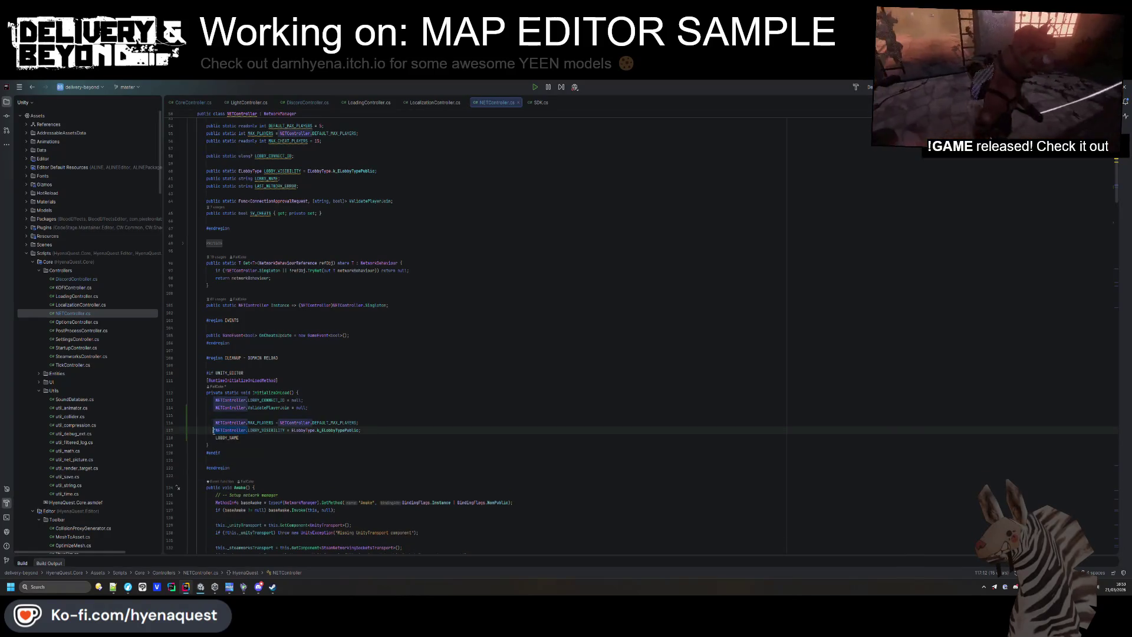
left_click(215, 437)
left_click(306, 437)
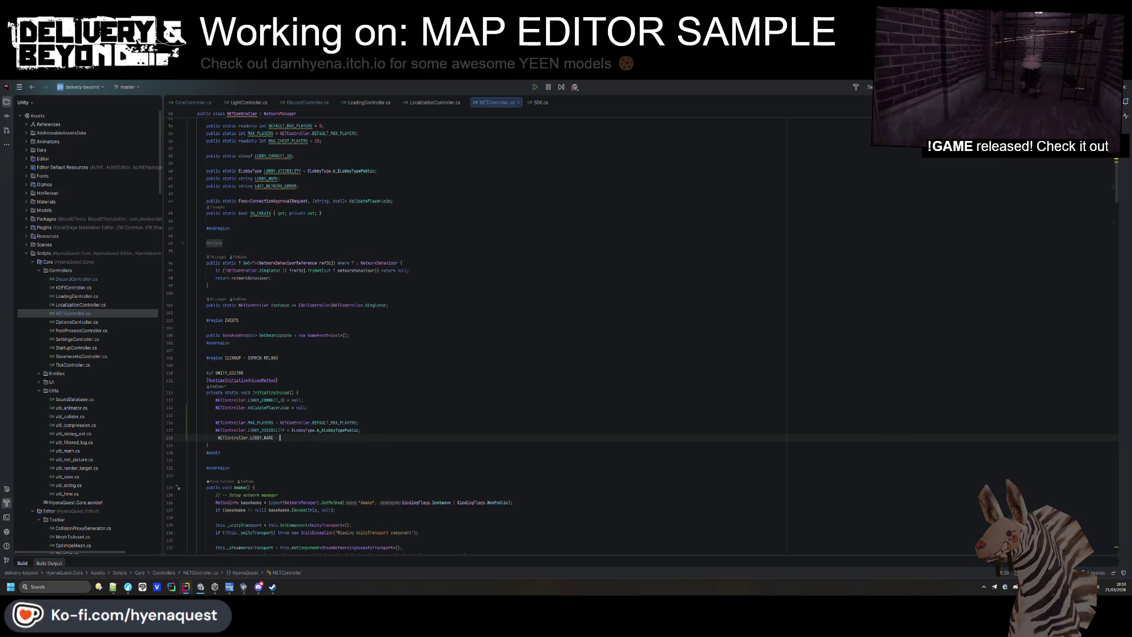
key("Up")
key("End")
key("Return")
key("Down")
key("End")
Duplicate the LOBBY_NAME line into a LAST_NETWORK_ERROR = null reset.
key("ctrl+d")
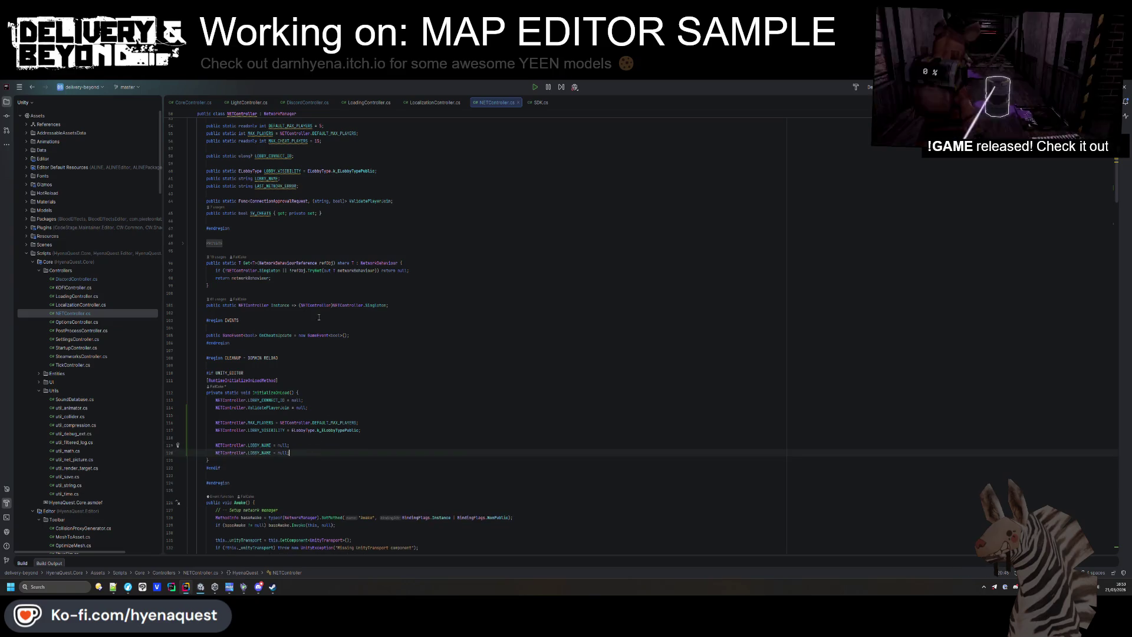
left_click(298, 185)
double_click(259, 452)
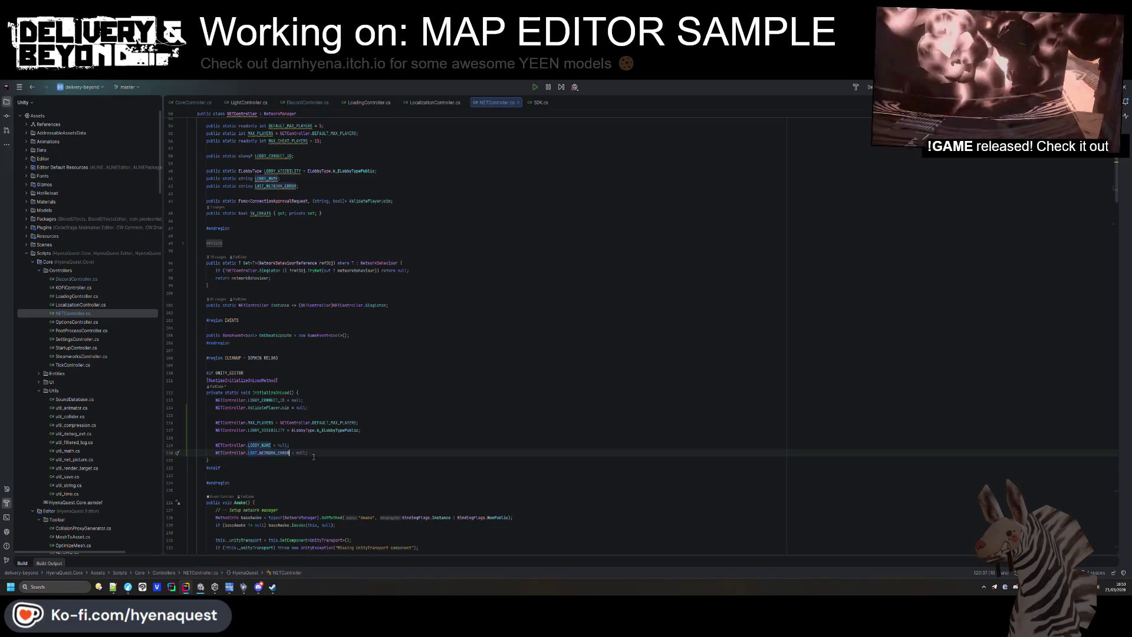
key("ctrl+v")
key("ctrl+d")
left_click(328, 452)
key("BackSpace")
key("Return")
Add a NETController.SV_CHEATS = false reset below the LAST_NETWORK_ERROR line.
double_click(260, 212)
key("ctrl+c")
double_click(281, 468)
key("ctrl+v")
left_click(288, 468)
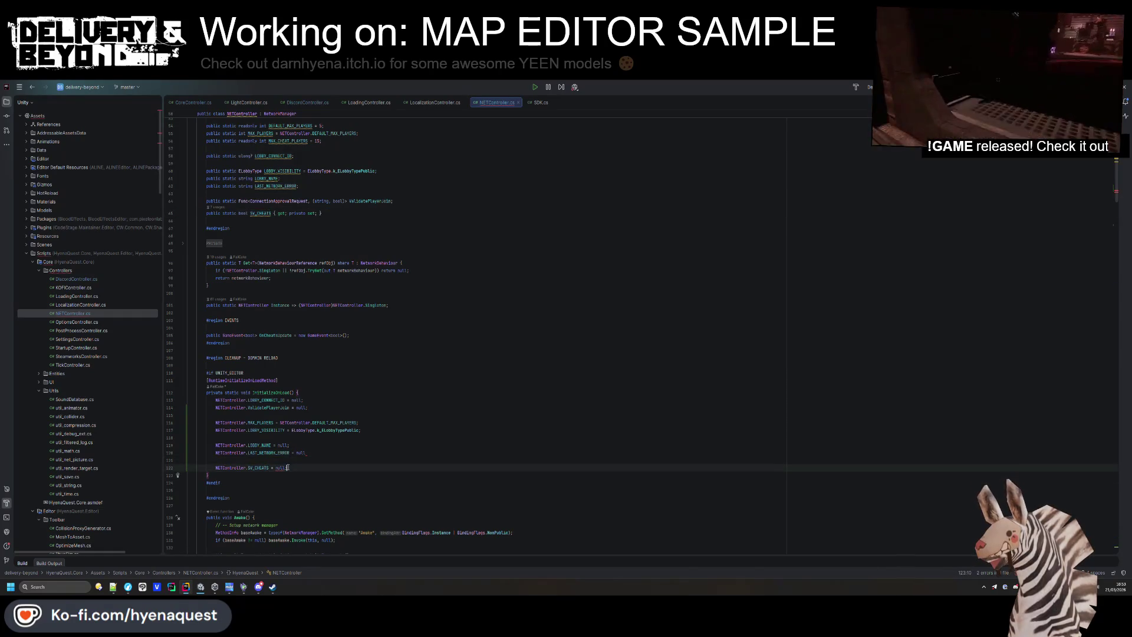
type("false")
key("Down")
key("Down")
key("Down")
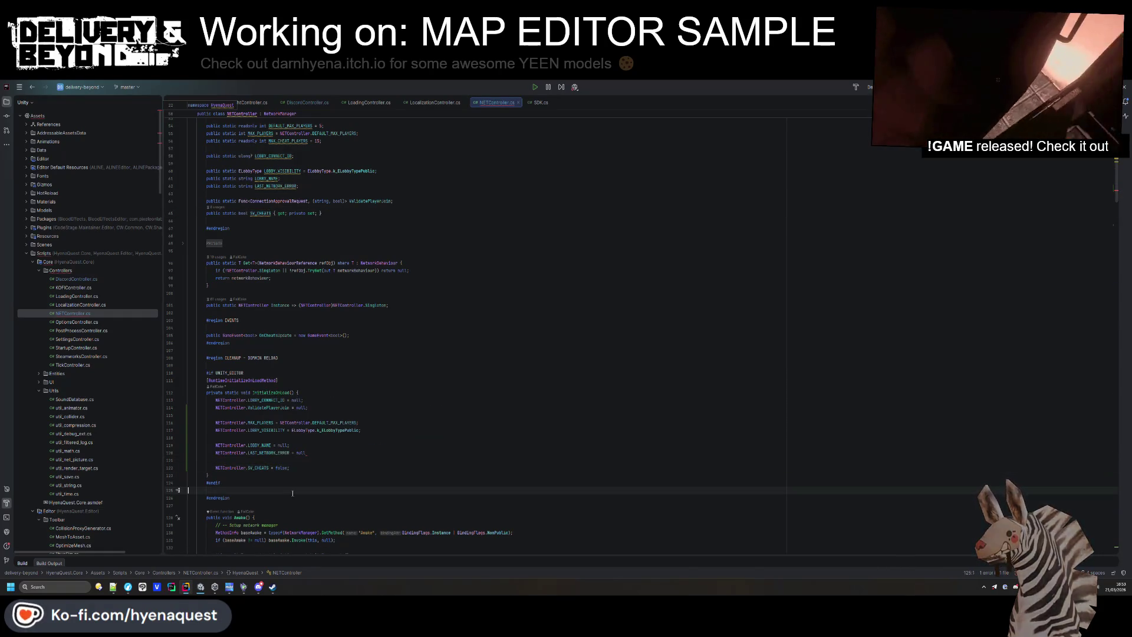
left_click(313, 453)
left_click(539, 347)
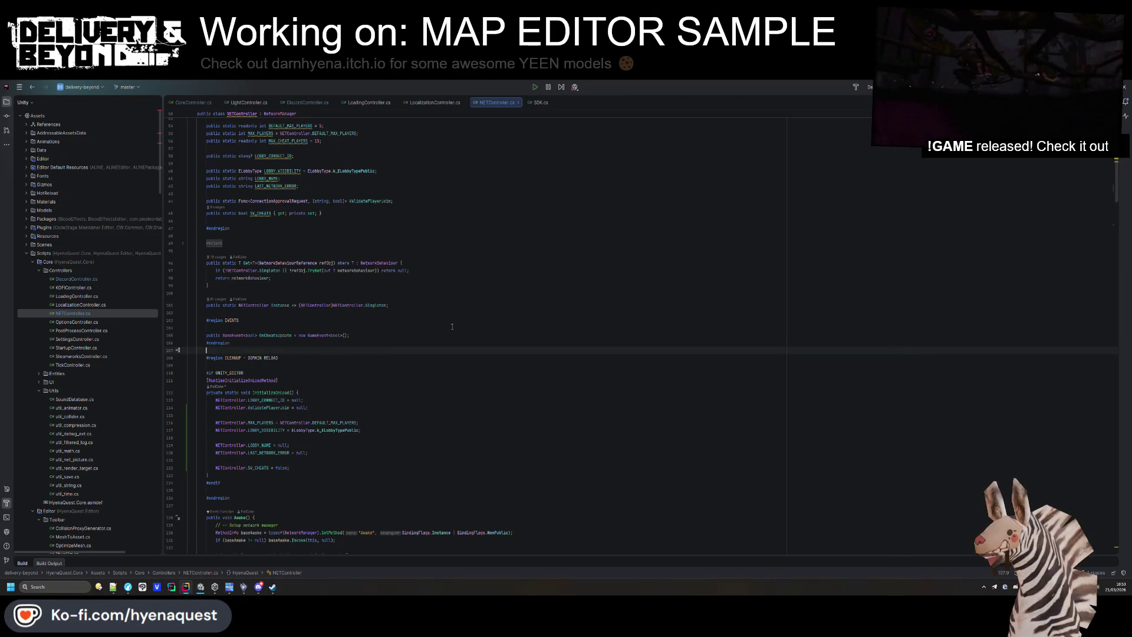
mouse_move(200, 586)
left_click(228, 567)
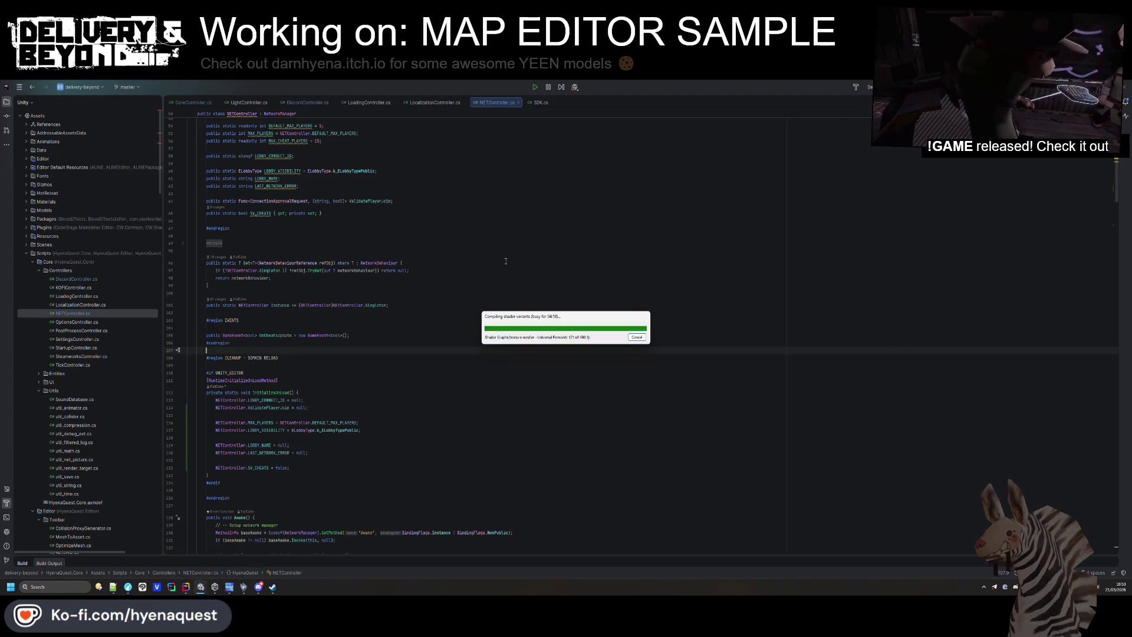
Move the shader compile progress aside and scroll through the rest of NETController.cs.
left_click_drag(532, 315, 753, 203)
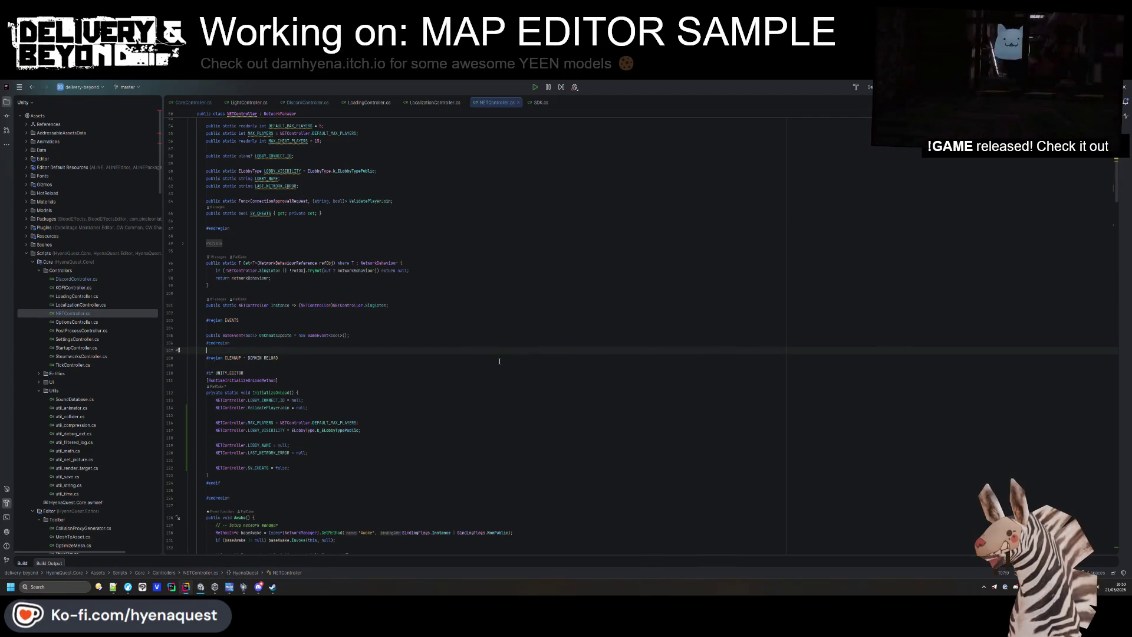
scroll(267, 375, "down", 20)
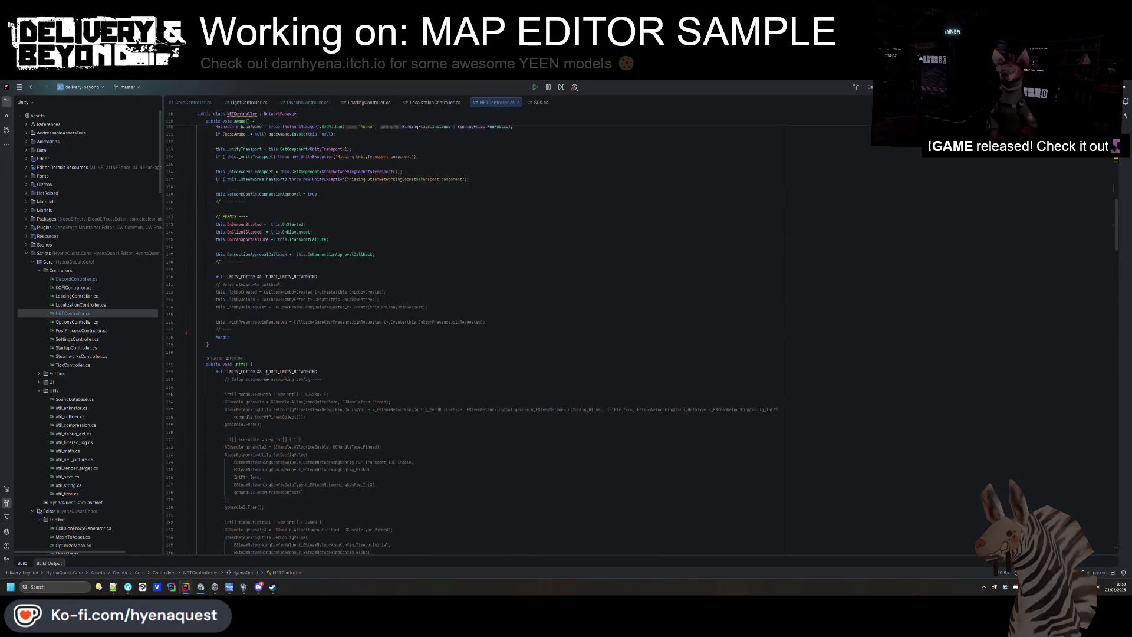
scroll(285, 374, "down", 13)
scroll(285, 375, "down", 20)
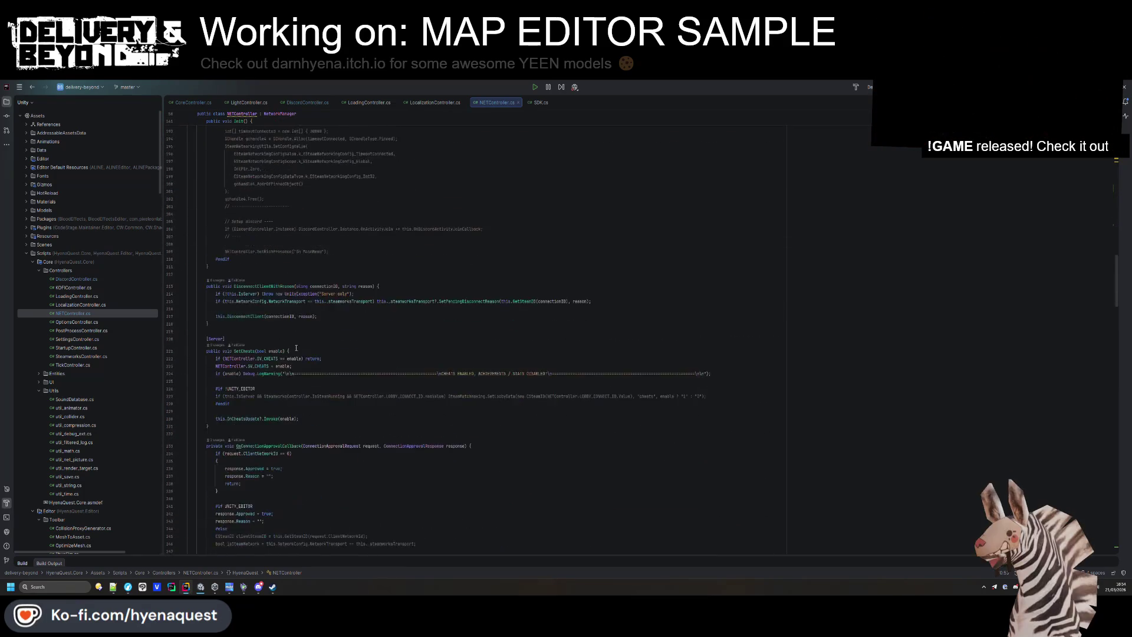
scroll(304, 341, "down", 20)
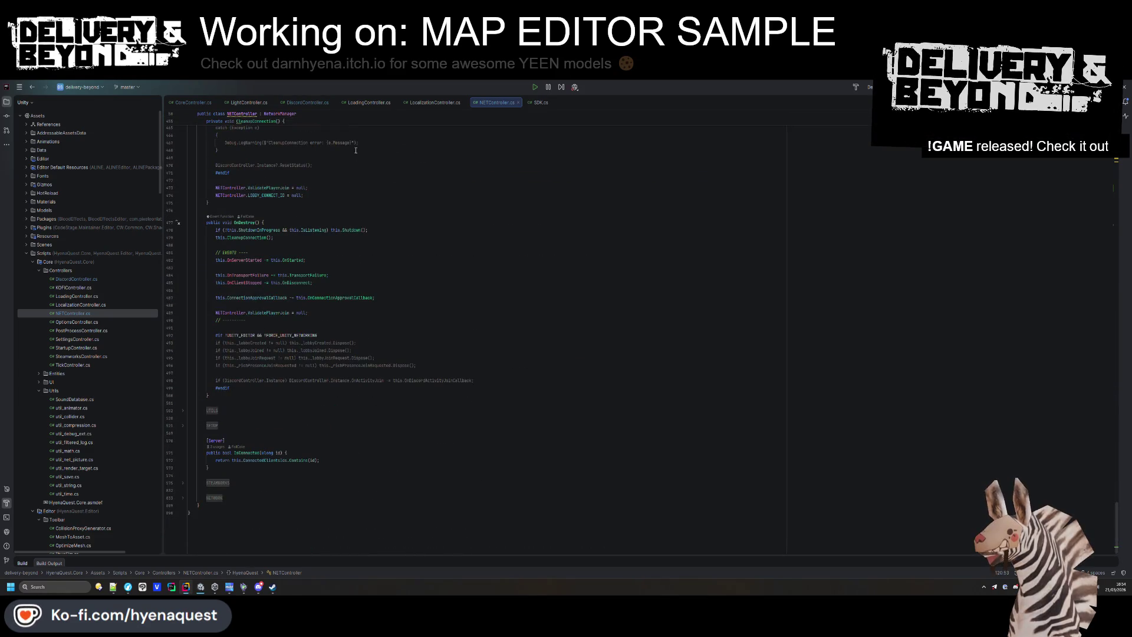
Open and scroll through OptionsController.cs, then open util_animator.cs from Utils.
double_click(114, 321)
left_click(459, 311)
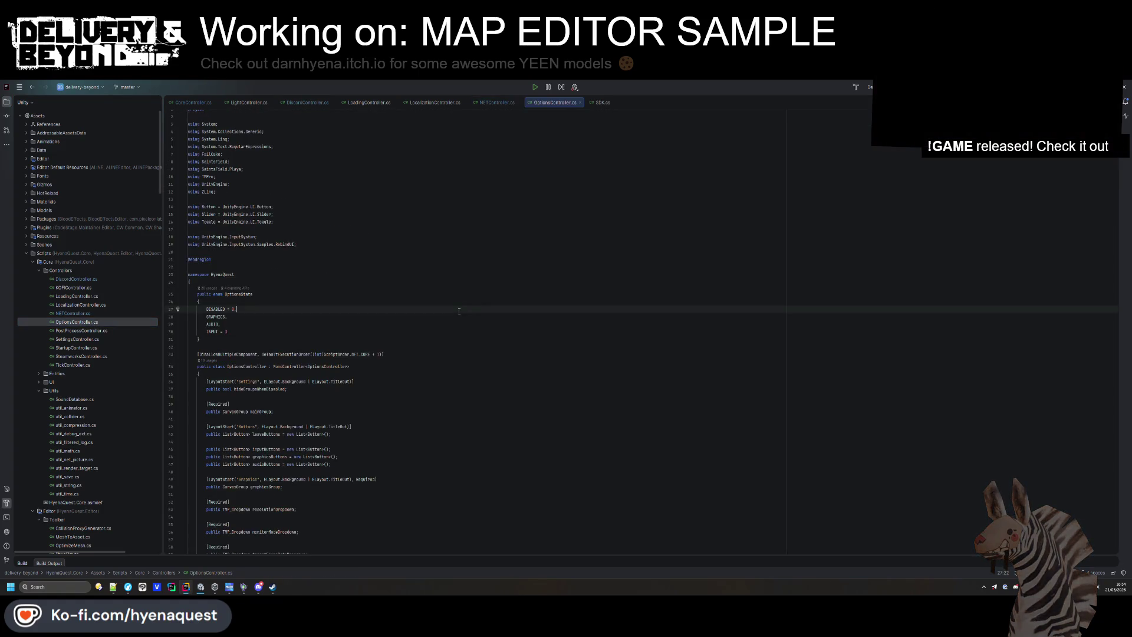
scroll(458, 310, "down", 20)
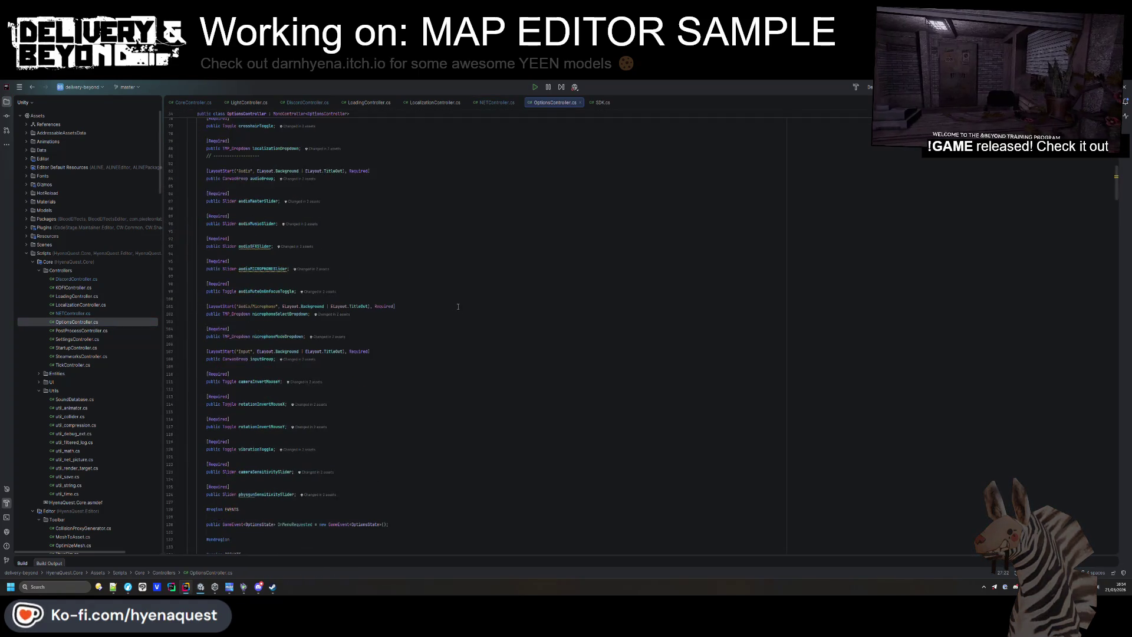
scroll(461, 298, "down", 20)
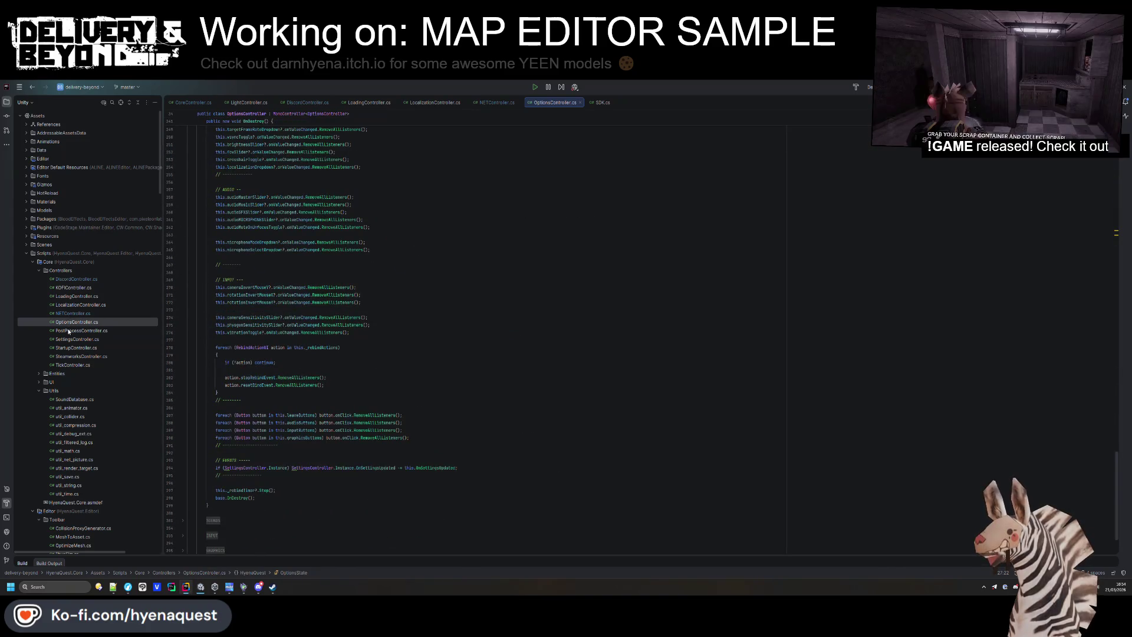
scroll(71, 324, "down", 3)
double_click(76, 330)
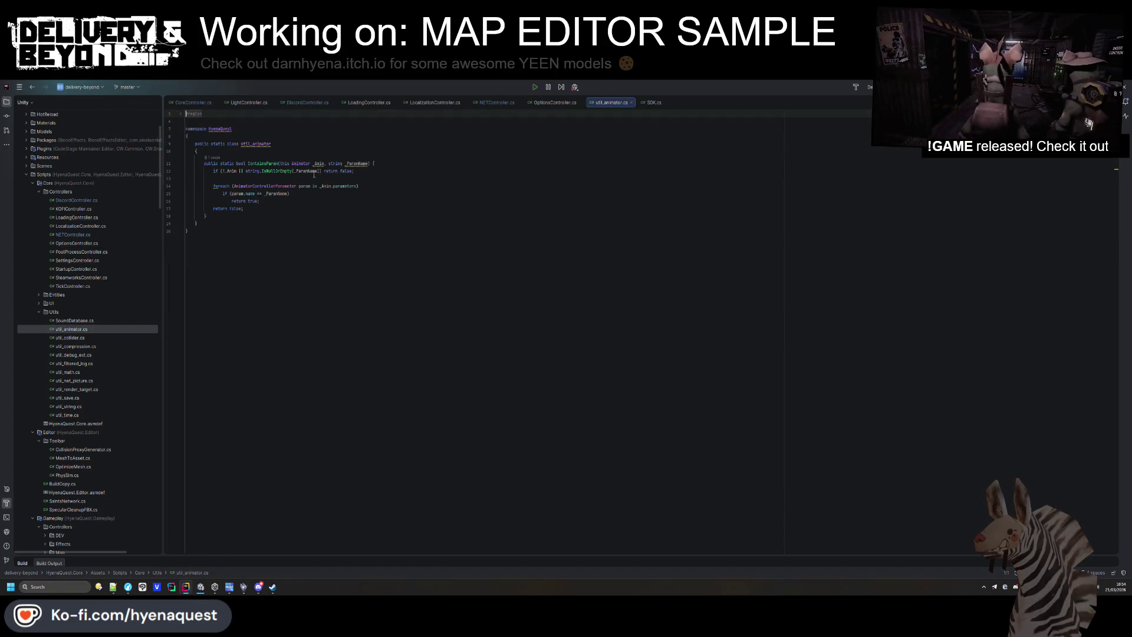
Open util_collider.cs and read through its cached component lookups down to the Tick method.
double_click(71, 338)
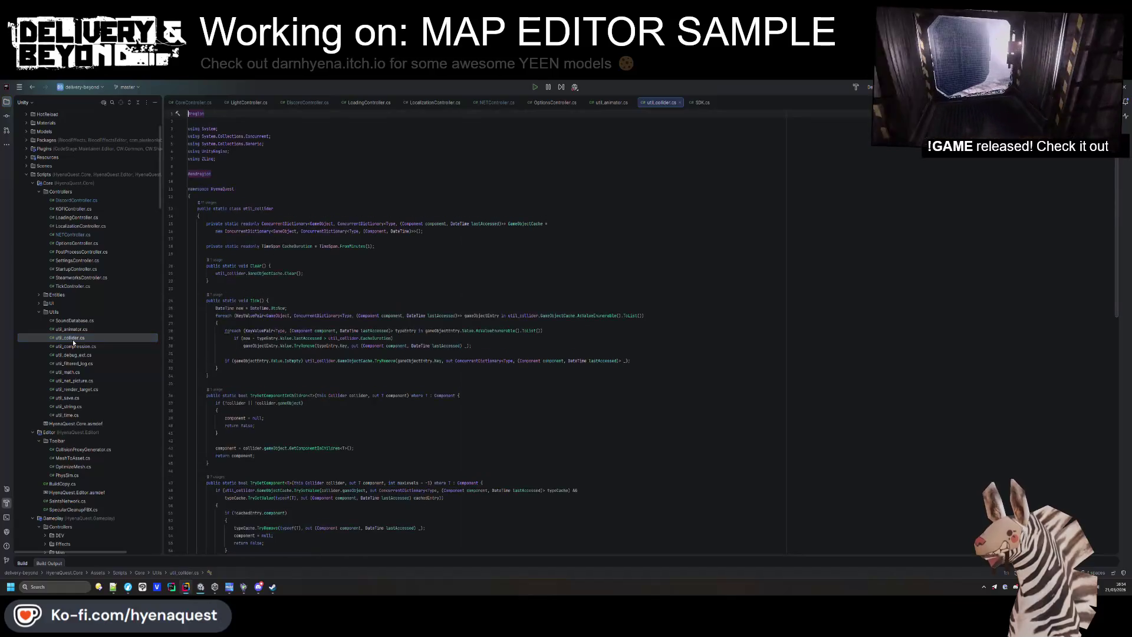
left_click(387, 301)
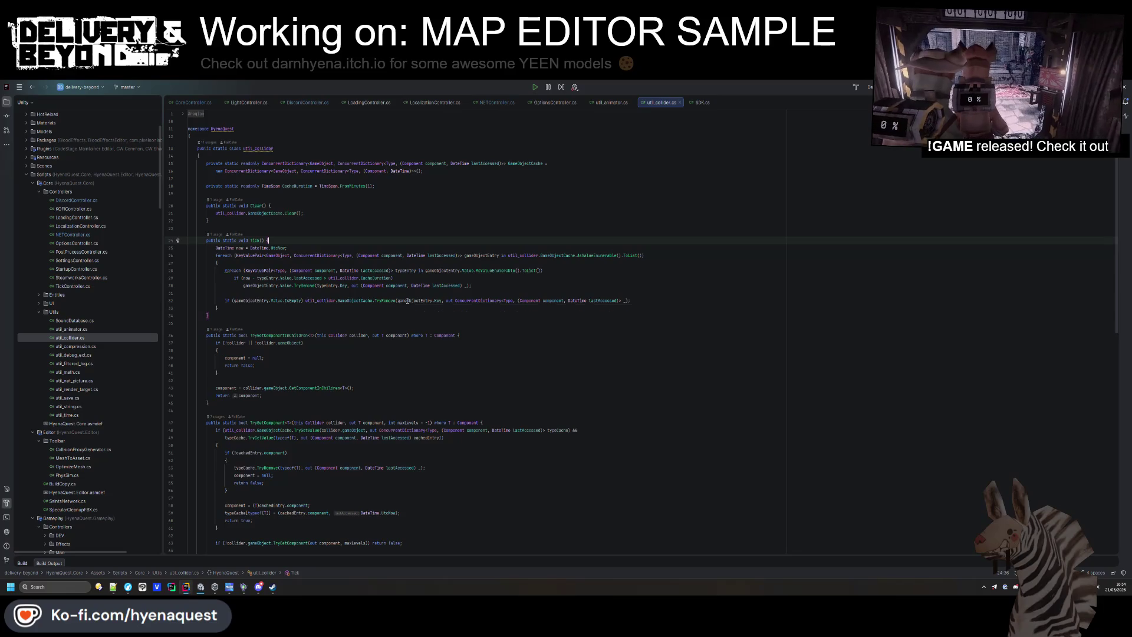
scroll(408, 301, "down", 10)
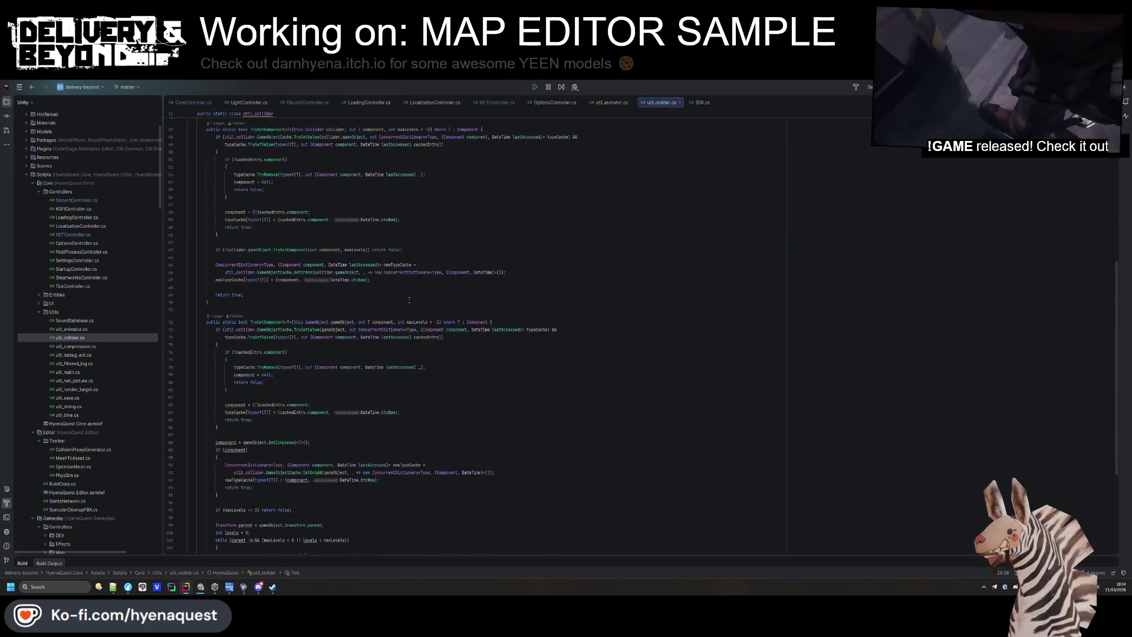
scroll(409, 300, "down", 3)
scroll(413, 296, "down", 3)
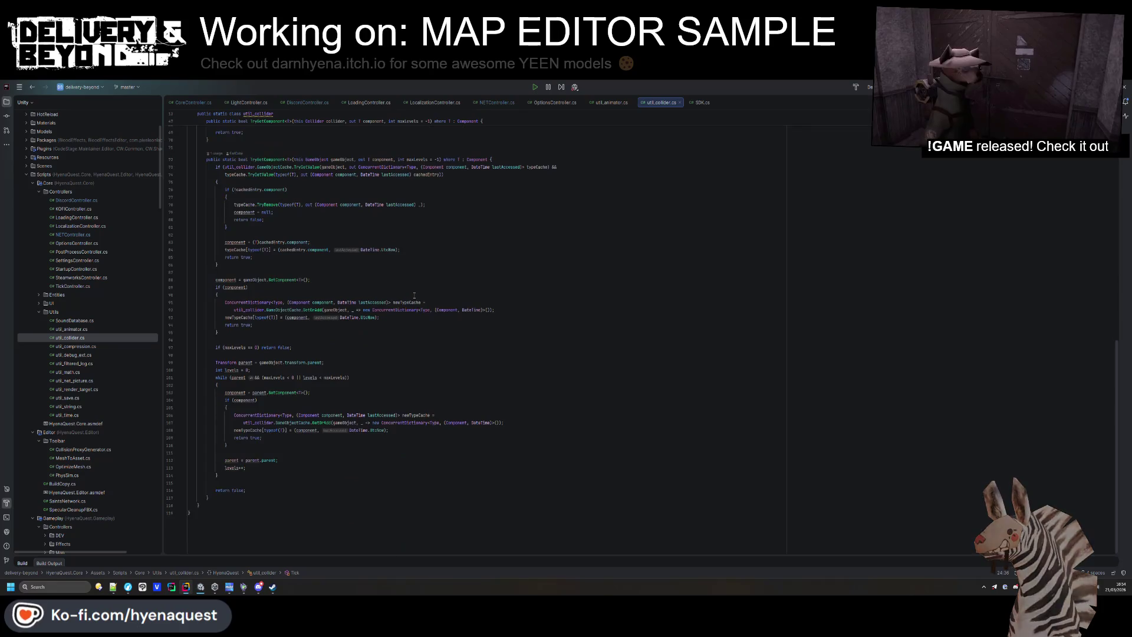
scroll(413, 296, "up", 15)
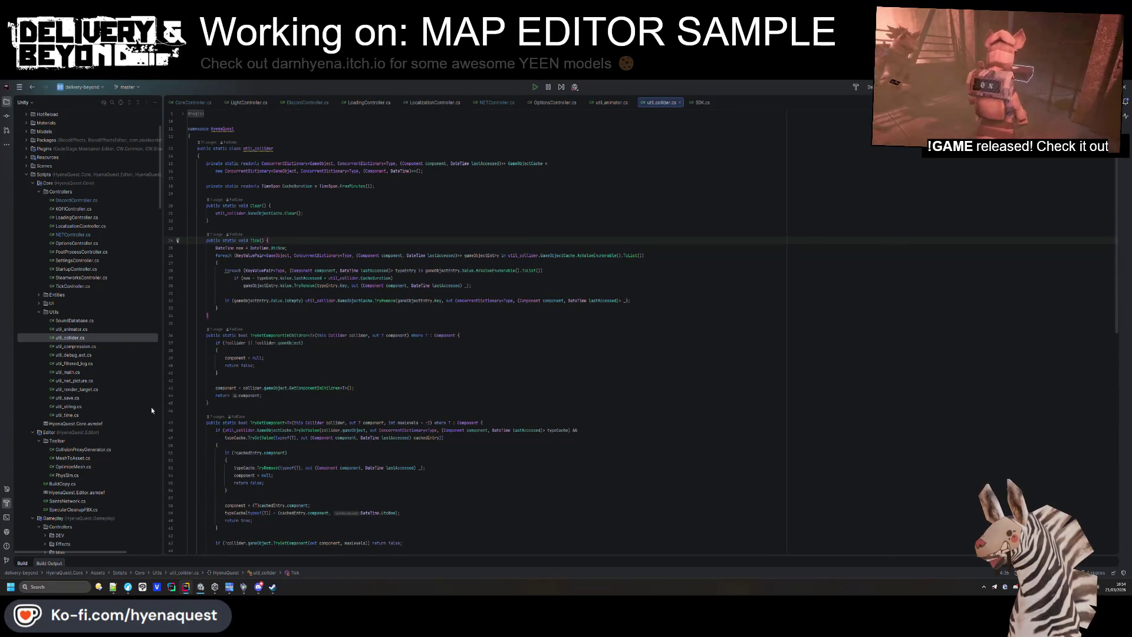
left_click(345, 316)
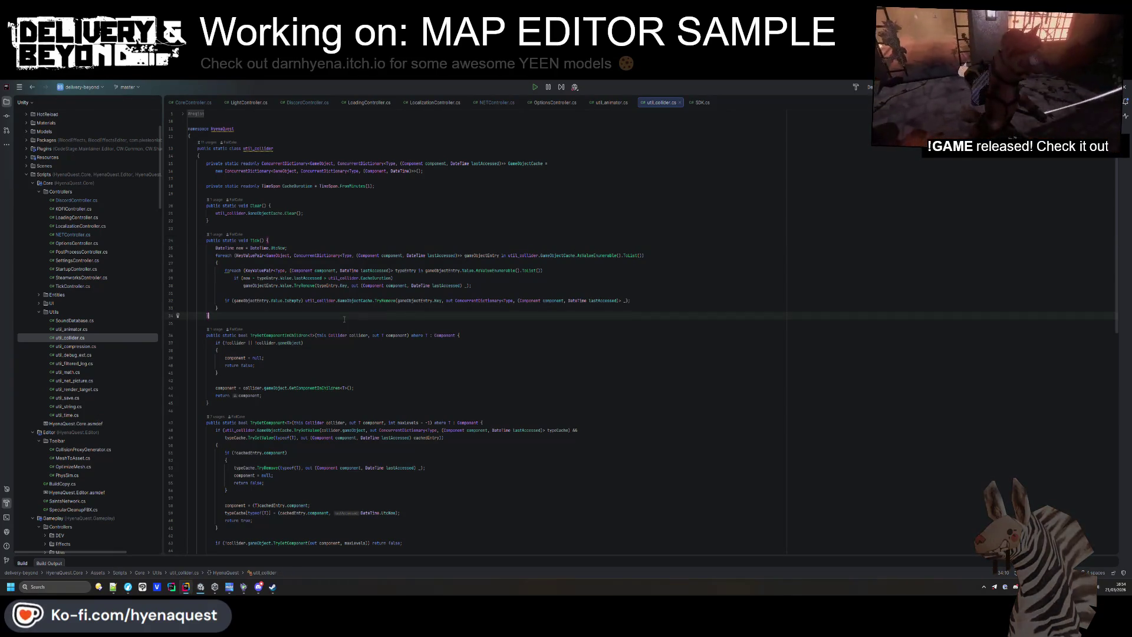
key("Down")
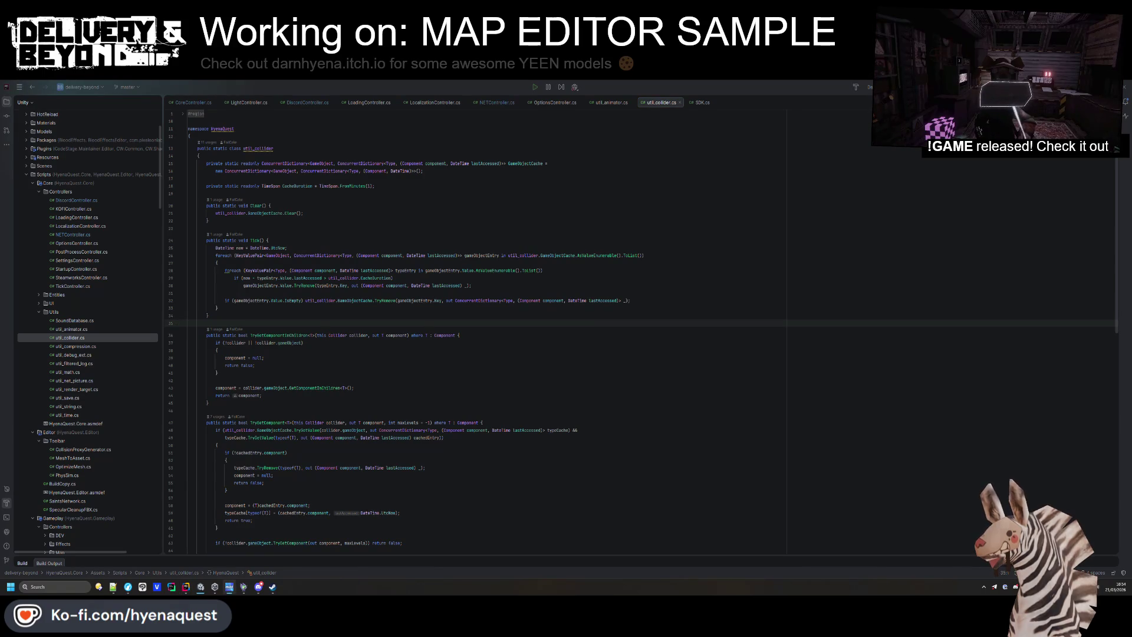
Bring up Unity's Compiling shader variants progress dialog from the taskbar preview.
mouse_move(201, 587)
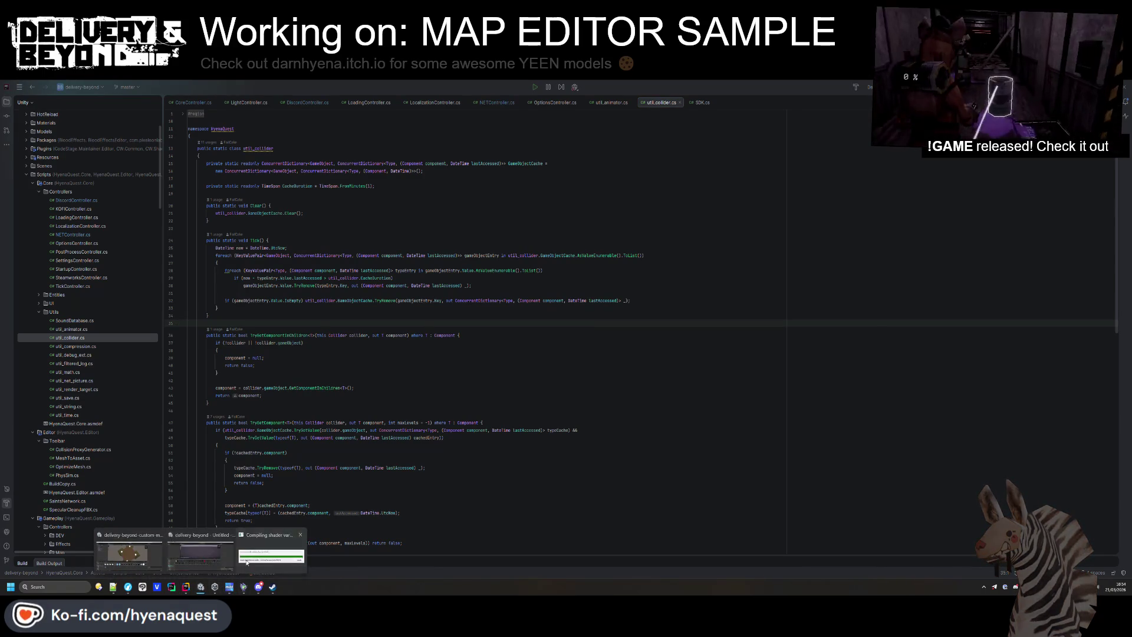
left_click(246, 562)
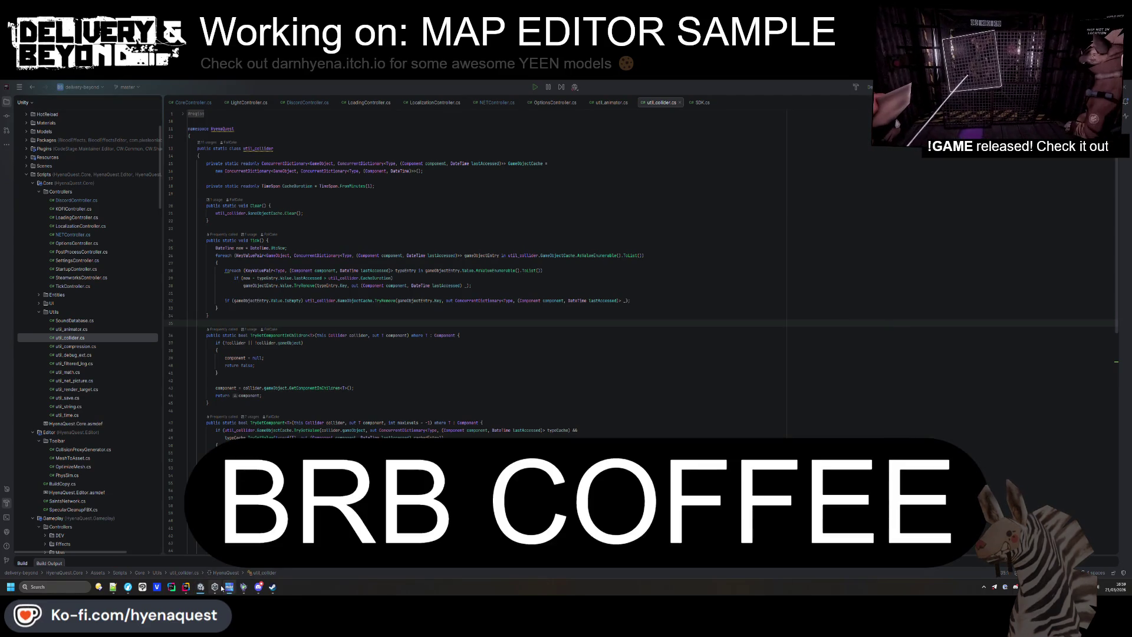
left_click(201, 586)
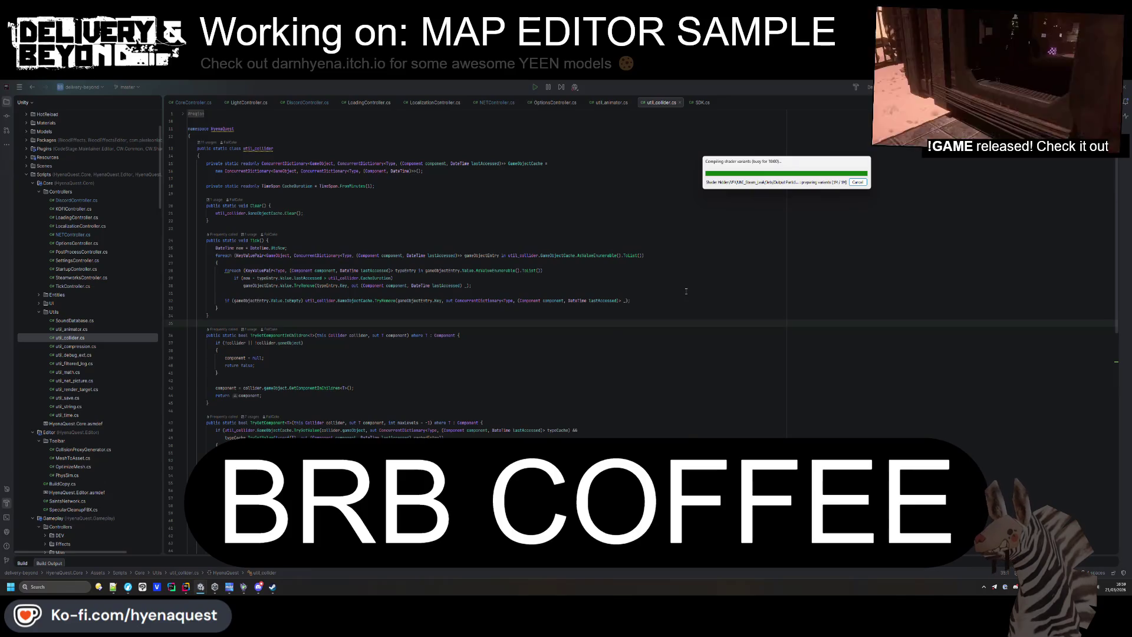